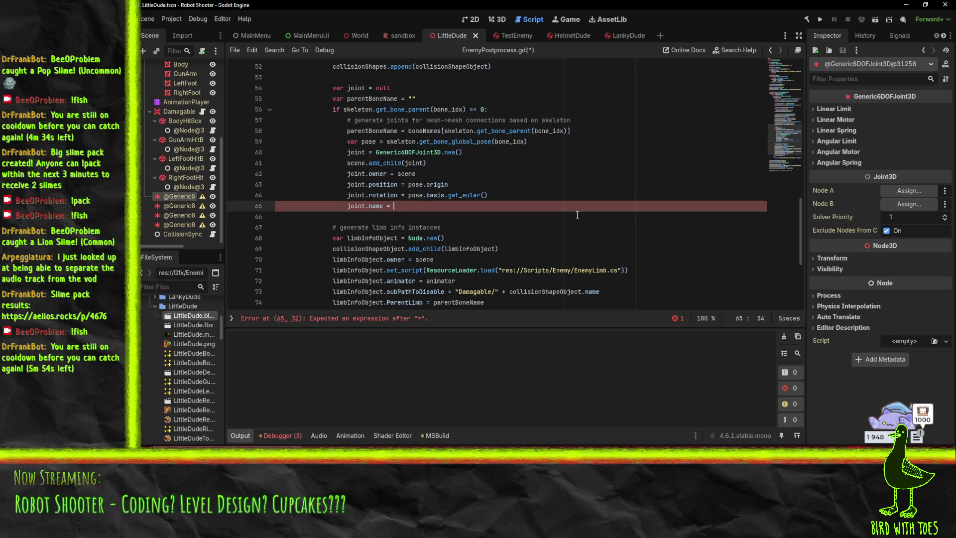
Set the joint naming line to joint.name = child.name in EnemyPostprocess.gd
type("bon")
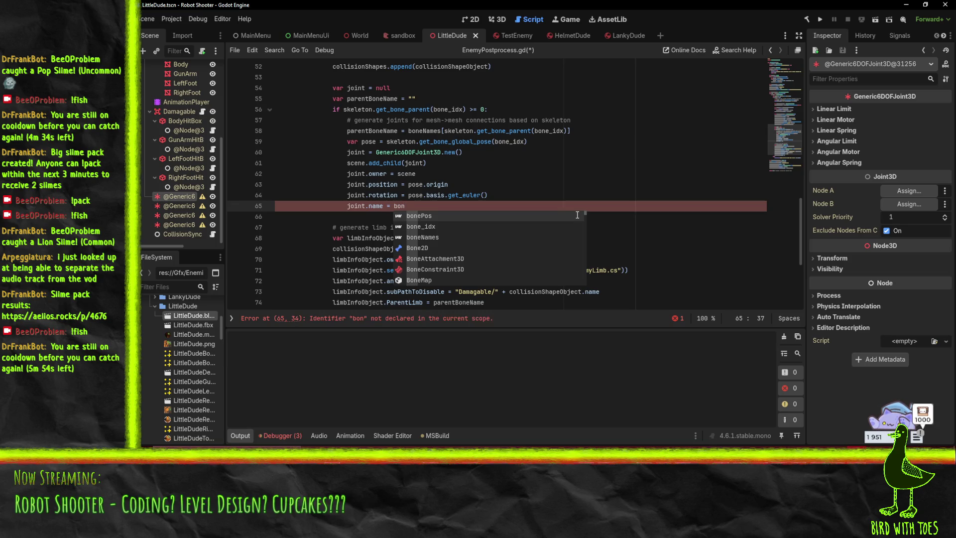
key("BackSpace")
key("BackSpace")
key("BackSpace")
scroll(563, 204, "up", 10)
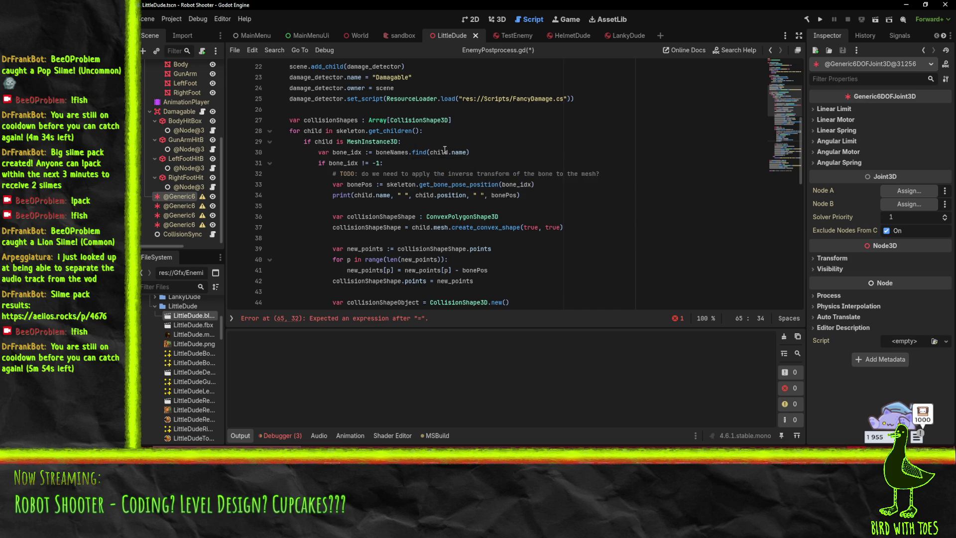
scroll(587, 139, "down", 7)
type("chn")
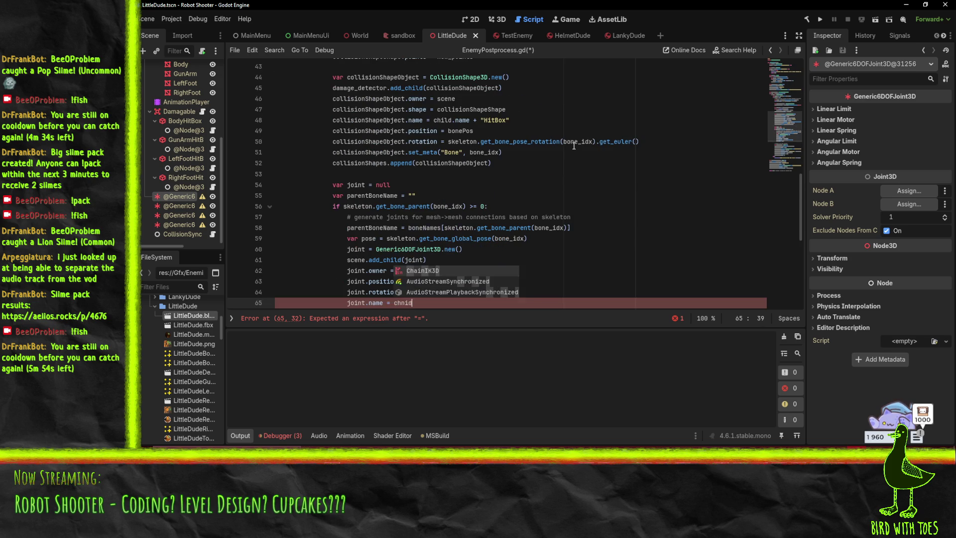
key("BackSpace")
type("ild.name")
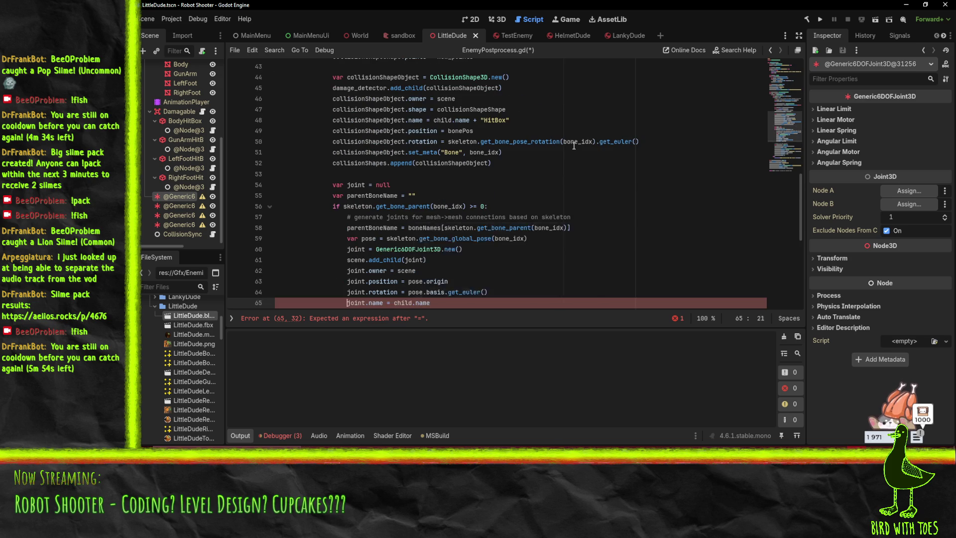
scroll(563, 147, "down", 3)
key("alt+Up")
key("alt+Up")
key("alt+Up")
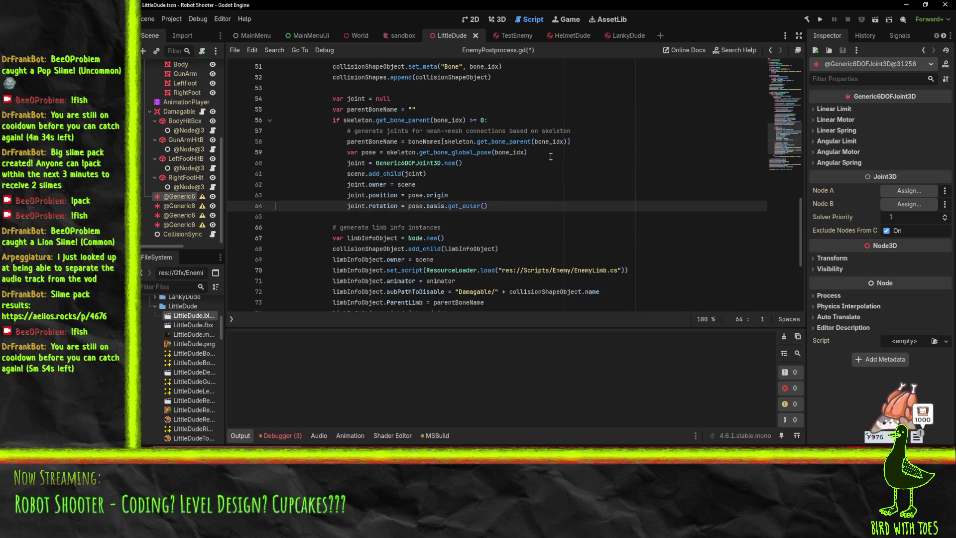
key("alt+Down")
type("joint.name = child.name")
scroll(527, 163, "down", 2)
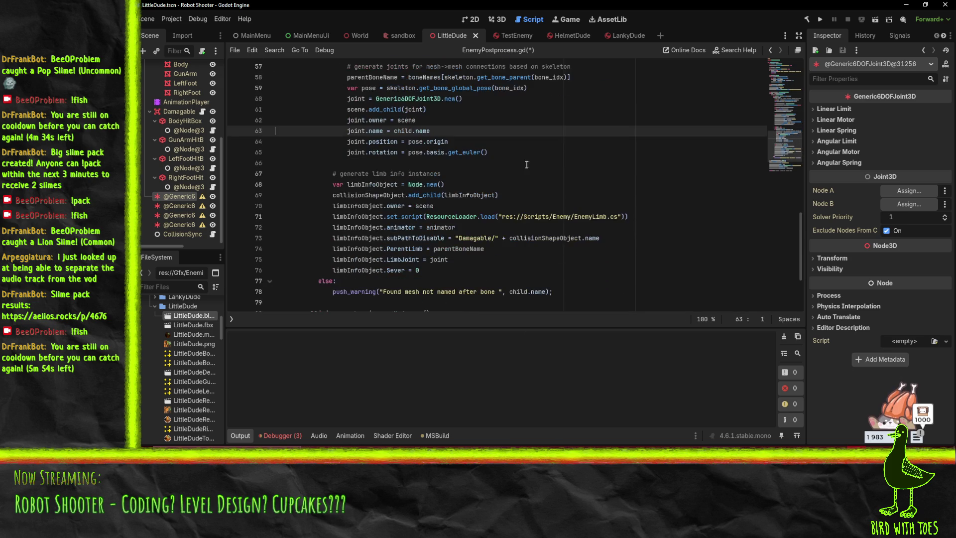
Add a line naming limbInfoObject after its child mesh with a LimbInfo suffix
left_click(440, 206)
key("Return")
type("im")
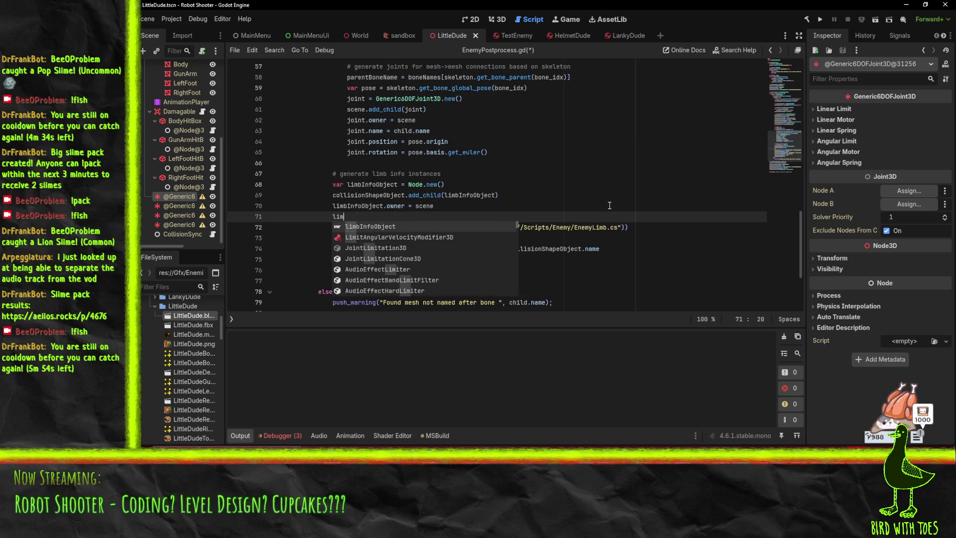
key("Return")
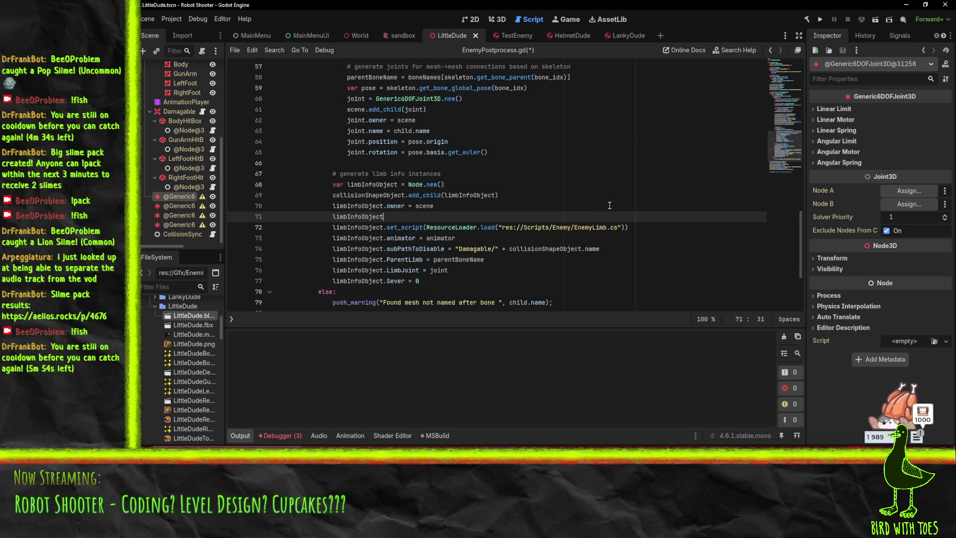
type(".name =")
key("ctrl+v")
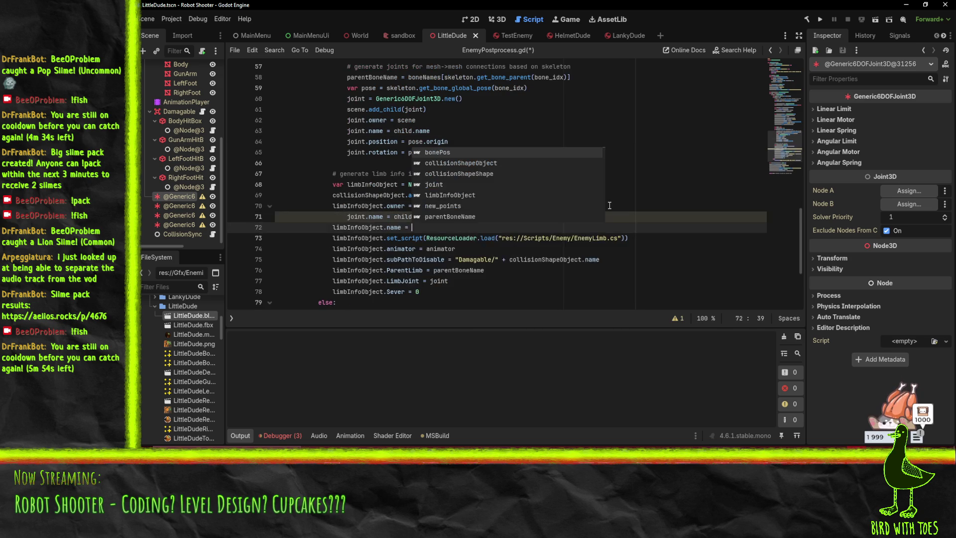
key("ctrl+z")
type("chi")
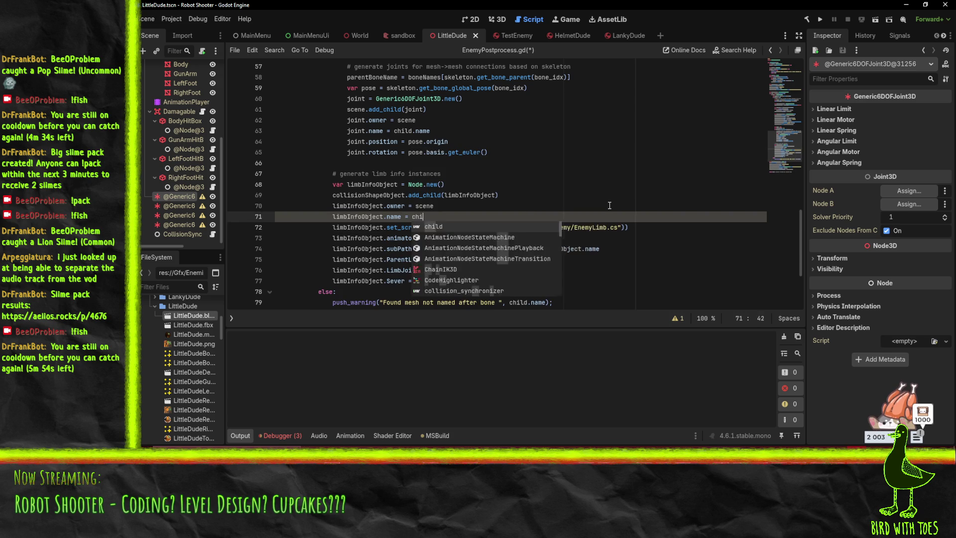
type("ld.name = :")
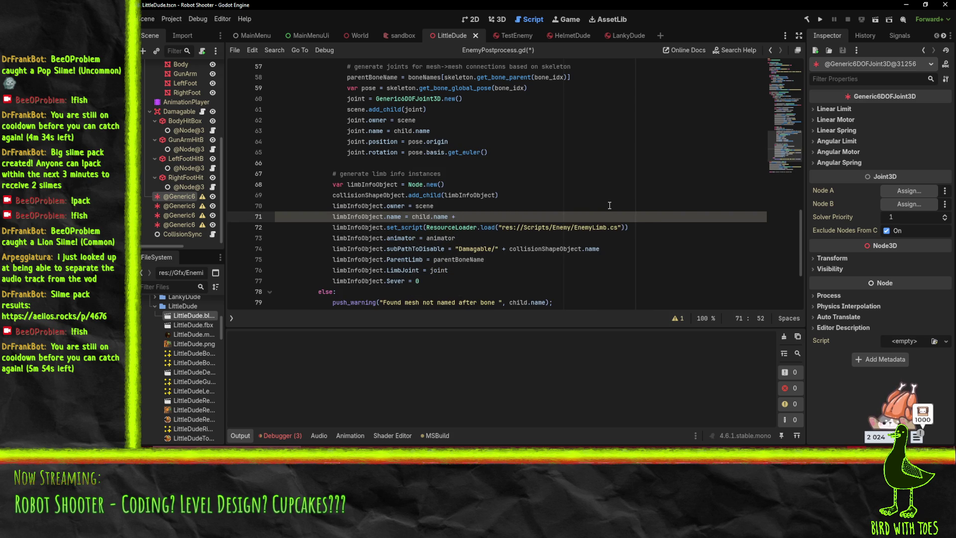
type("fo")
Append the 'Joint' suffix to the joint name, save the script, and run the project
left_click(547, 202)
left_click(455, 133)
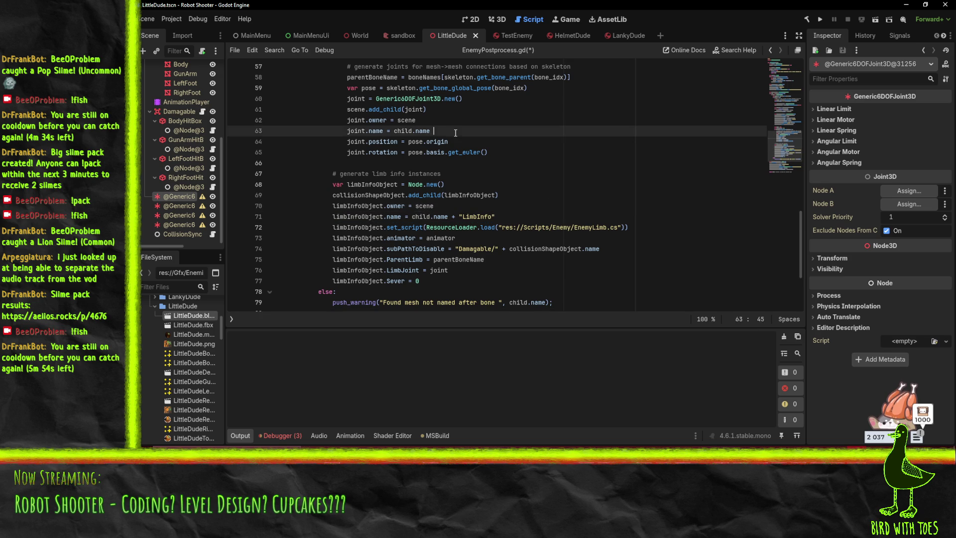
type("+ \"Joint")
left_click(551, 169)
key("ctrl+s")
left_click(566, 240)
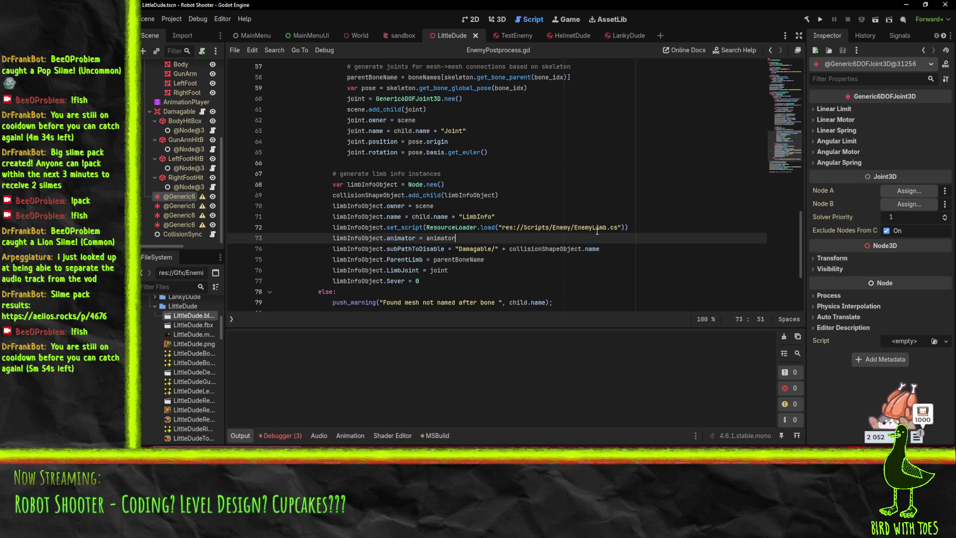
left_click(820, 20)
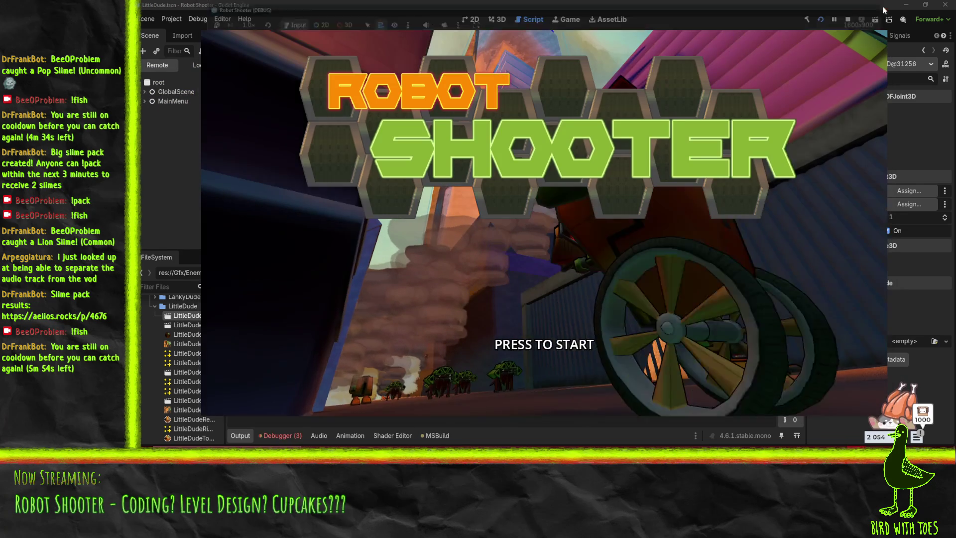
Stop the running game and reimport the LittleDude model from the FileSystem dock
left_click(848, 19)
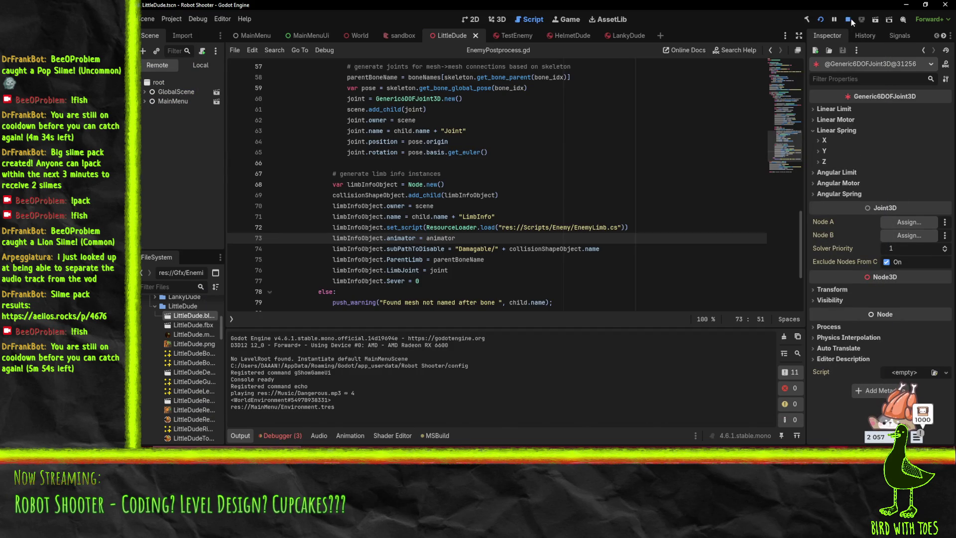
right_click(187, 317)
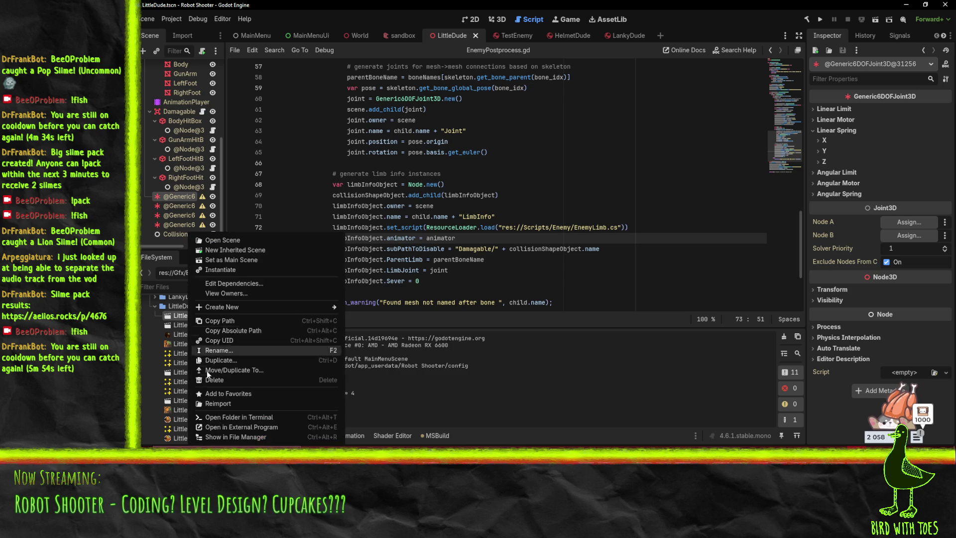
left_click(219, 403)
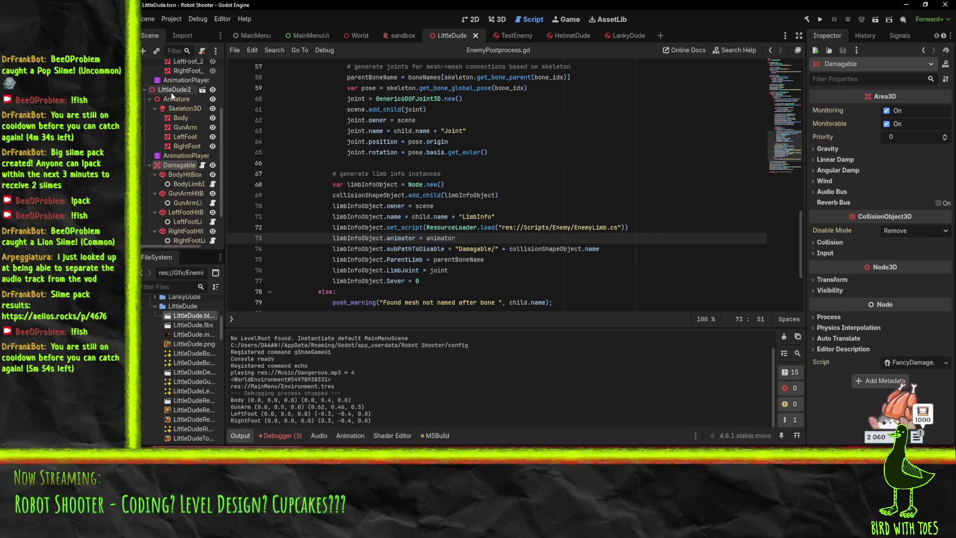
Inspect the regenerated LittleDude2 node, its Skeleton3D, and the Body and RightFoot meshes
left_click(171, 92)
left_click(176, 108)
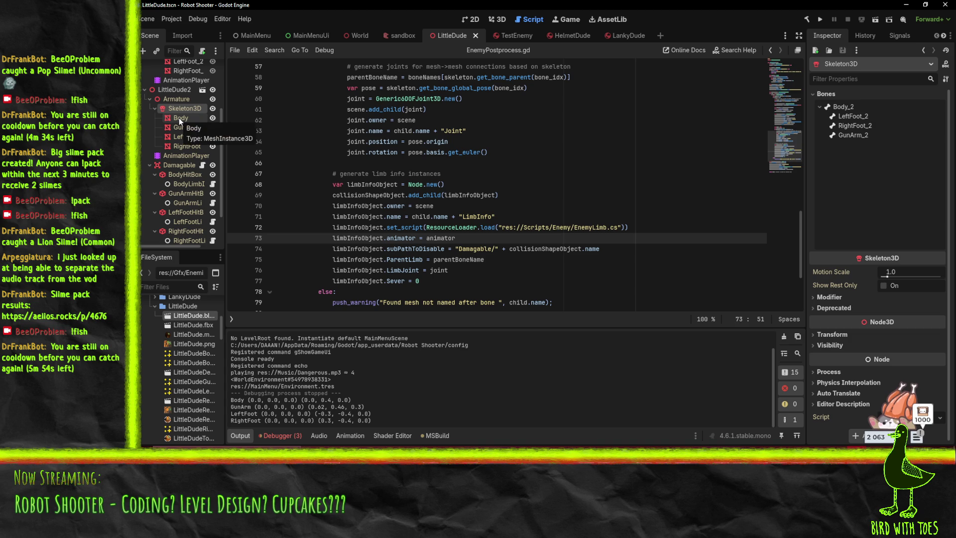
left_click(178, 118)
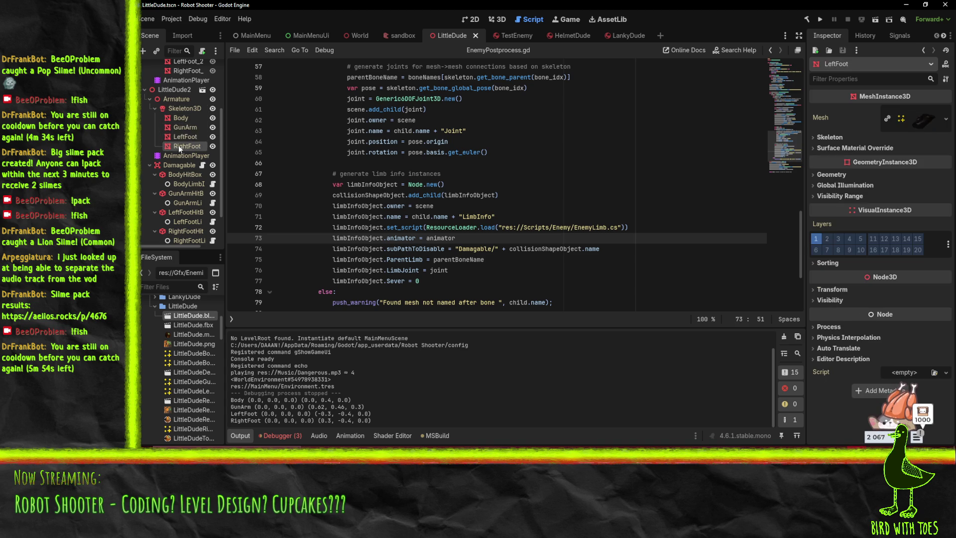
left_click(179, 144)
scroll(178, 148, "down", 2)
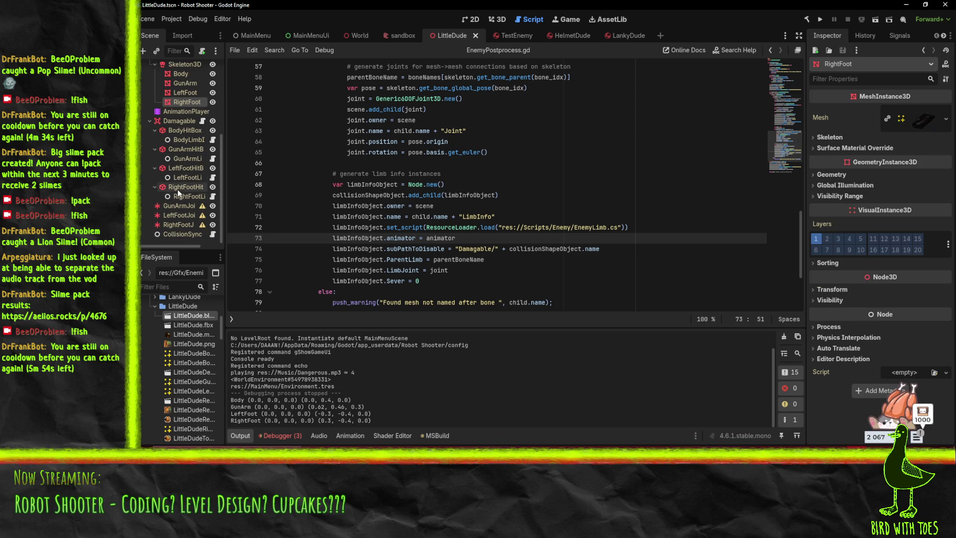
Select GunArmJoint and view the robot in the 3D workspace from front and top angles
left_click(170, 205)
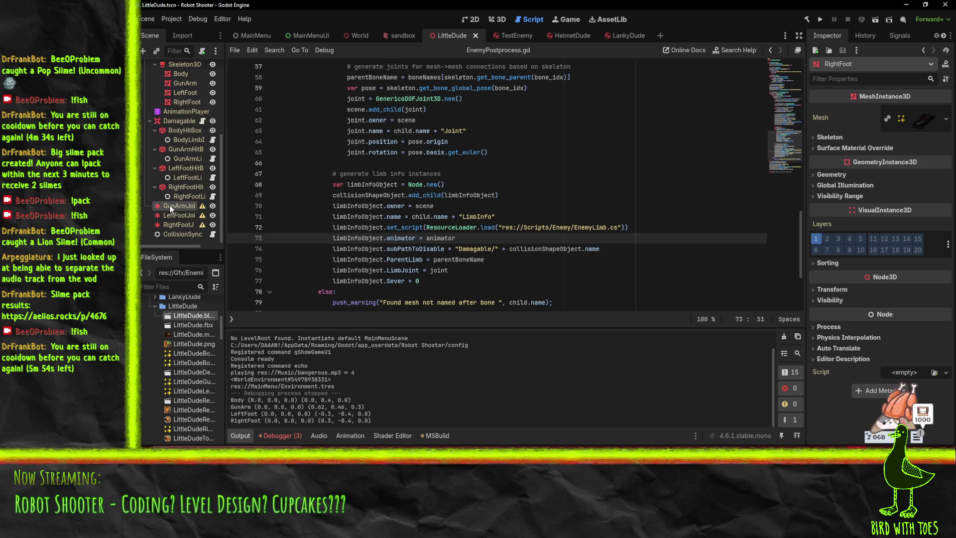
left_click(497, 19)
left_click_drag(520, 218, 463, 190)
mouse_move(357, 210)
left_mouse_down()
mouse_move(453, 225)
mouse_move(403, 237)
mouse_move(366, 217)
left_mouse_up()
Select LeftFootJoint, then RightFootJoint, viewing each on the robot's feet from the front
left_click(180, 215)
mouse_move(477, 217)
left_mouse_down()
mouse_move(452, 178)
mouse_move(470, 177)
mouse_move(448, 194)
left_mouse_up()
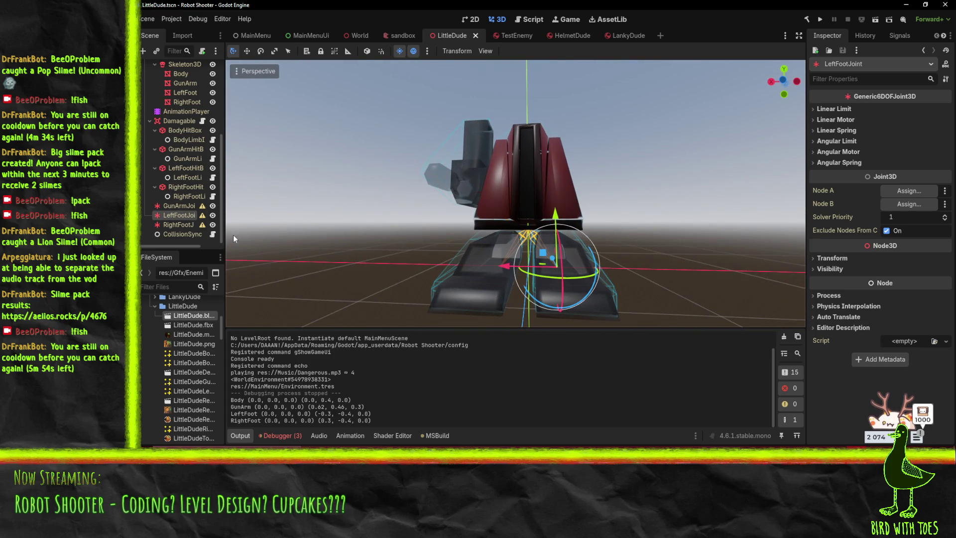
left_click(175, 224)
mouse_move(462, 229)
left_mouse_down()
mouse_move(431, 246)
mouse_move(375, 248)
mouse_move(601, 257)
mouse_move(637, 269)
left_mouse_up()
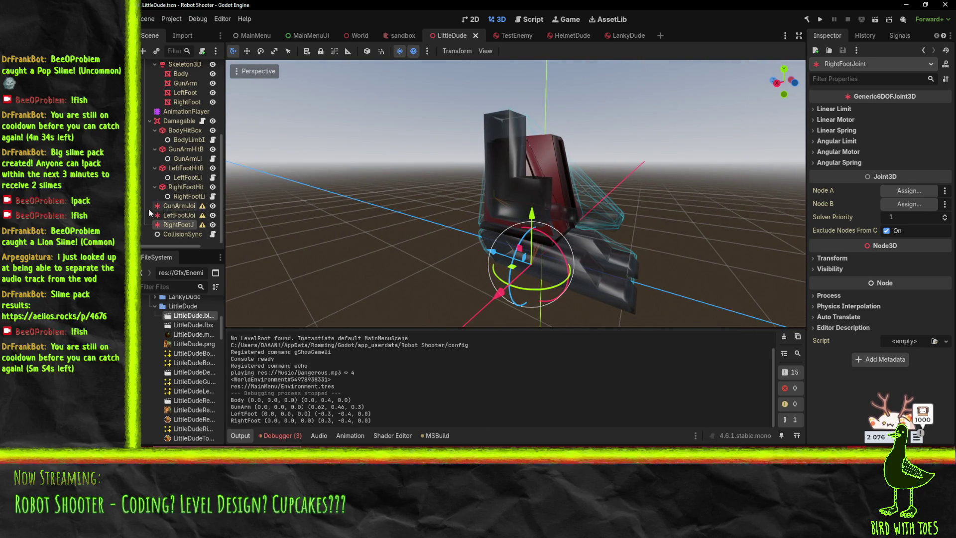
mouse_move(470, 225)
left_mouse_down()
mouse_move(511, 189)
mouse_move(535, 187)
mouse_move(357, 192)
mouse_move(438, 205)
left_mouse_up()
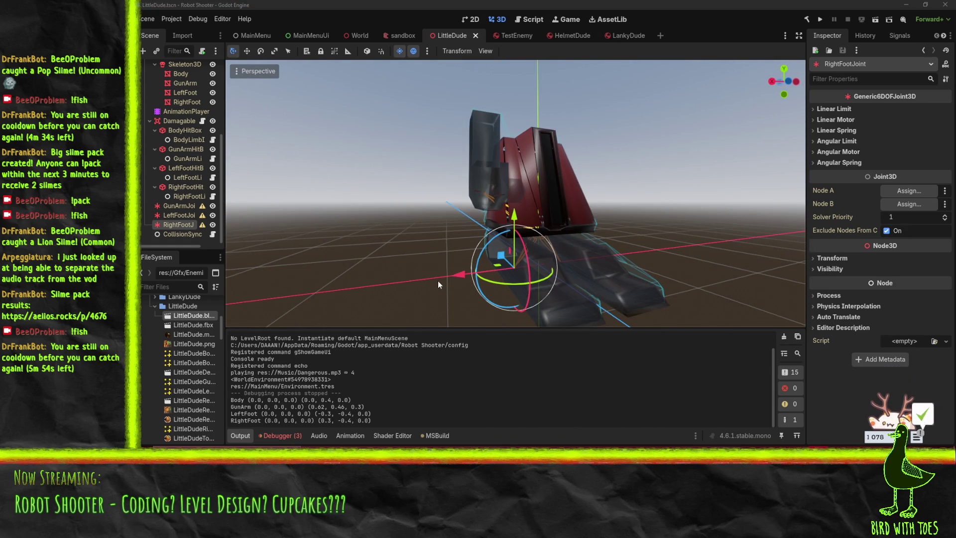
Orbit around the robot to check RightFootJoint's placement from side and rear angles
mouse_move(453, 240)
left_mouse_down()
mouse_move(575, 211)
mouse_move(424, 211)
mouse_move(716, 214)
mouse_move(680, 214)
mouse_move(620, 185)
mouse_move(648, 185)
mouse_move(663, 208)
mouse_move(614, 207)
left_mouse_up()
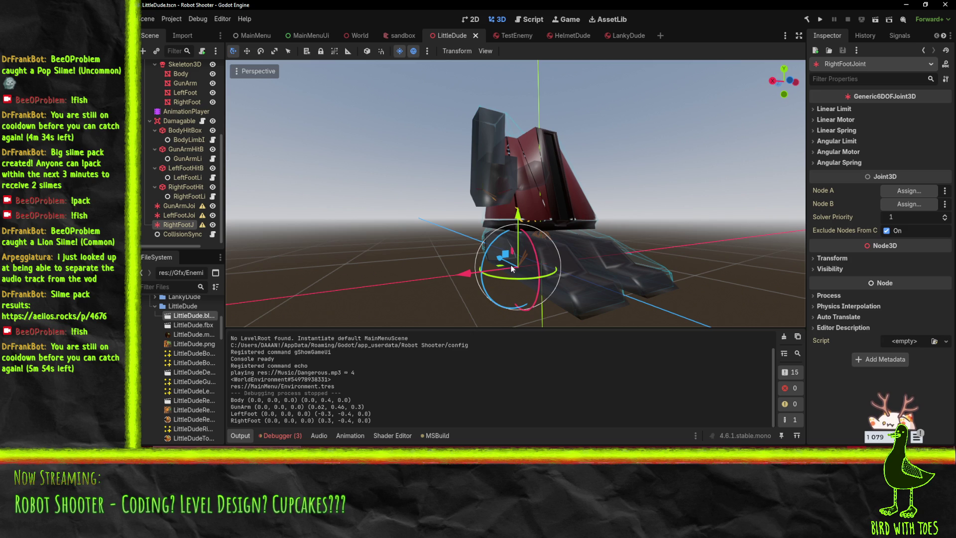
left_click_drag(557, 289, 627, 274)
mouse_move(611, 239)
left_mouse_down()
mouse_move(559, 282)
mouse_move(501, 235)
left_mouse_up()
mouse_move(652, 285)
left_mouse_down()
mouse_move(444, 301)
mouse_move(646, 309)
mouse_move(706, 288)
mouse_move(591, 283)
mouse_move(523, 234)
mouse_move(573, 246)
mouse_move(661, 237)
mouse_move(564, 272)
mouse_move(456, 279)
mouse_move(537, 253)
mouse_move(491, 274)
left_mouse_up()
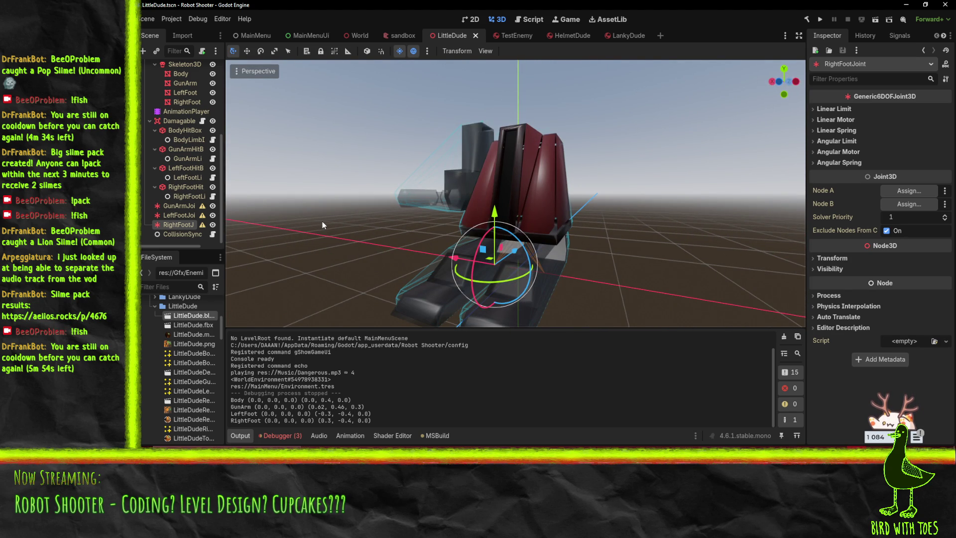
mouse_move(322, 222)
left_mouse_down()
mouse_move(452, 191)
mouse_move(504, 204)
left_mouse_up()
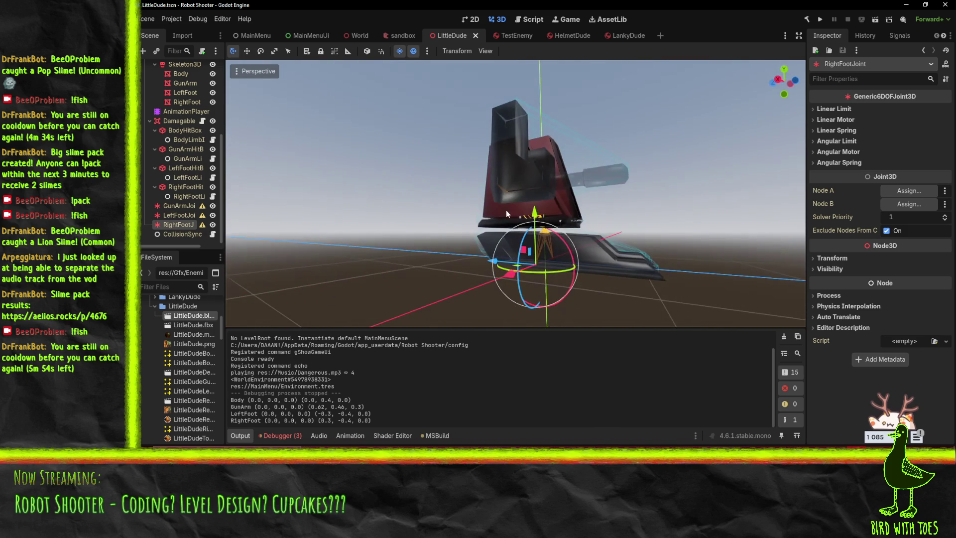
mouse_move(549, 263)
left_mouse_down()
mouse_move(557, 255)
mouse_move(614, 269)
left_mouse_up()
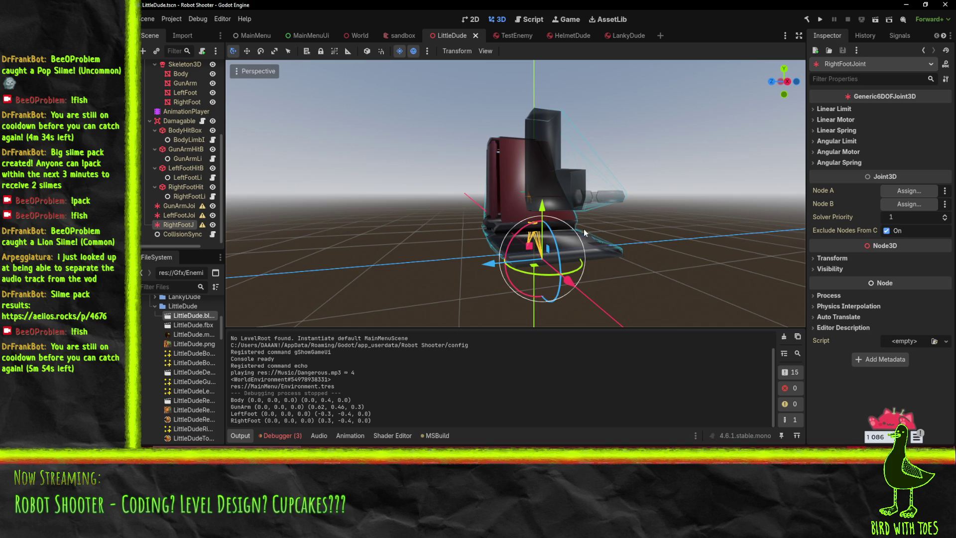
mouse_move(549, 237)
left_mouse_down()
mouse_move(557, 256)
mouse_move(441, 236)
mouse_move(555, 255)
mouse_move(559, 264)
left_mouse_up()
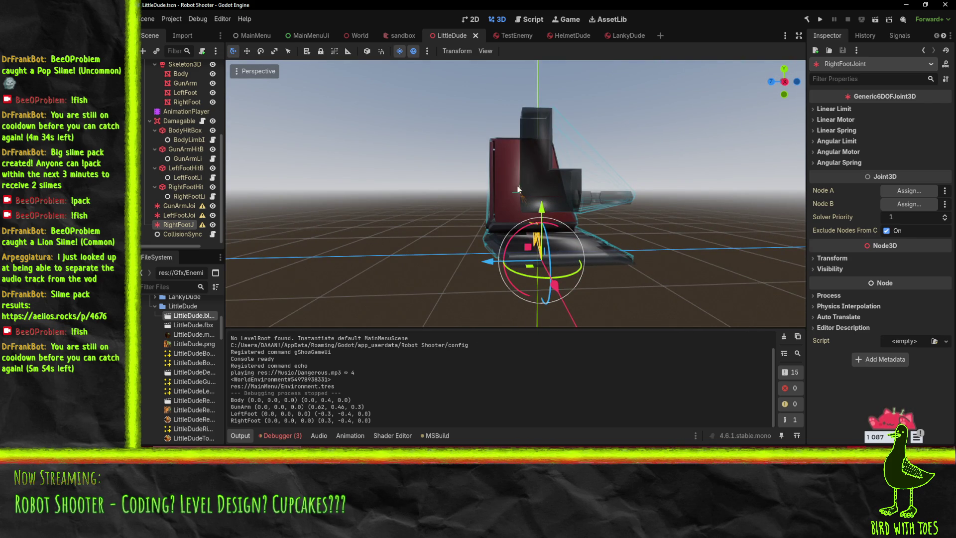
mouse_move(583, 285)
left_mouse_down()
mouse_move(576, 275)
mouse_move(493, 274)
mouse_move(522, 270)
left_mouse_up()
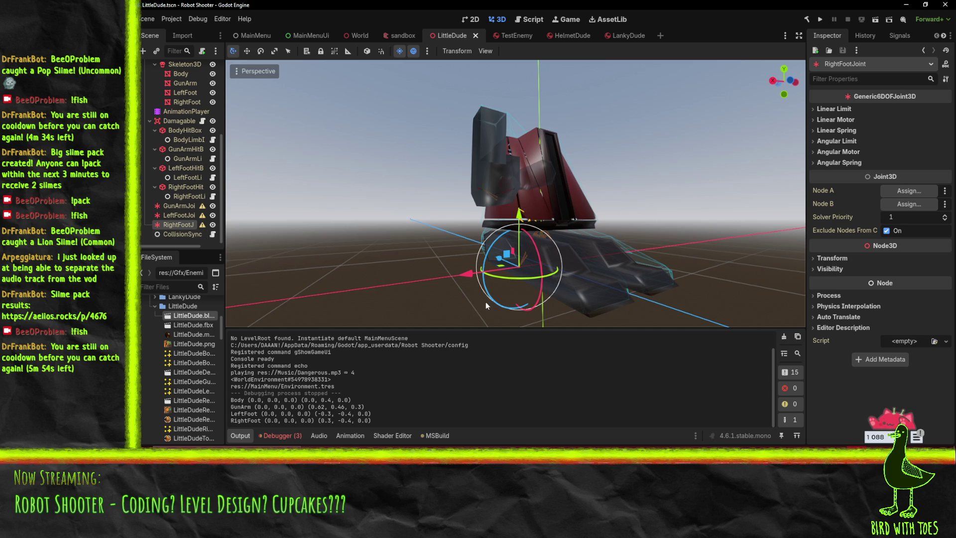
double_click(181, 133)
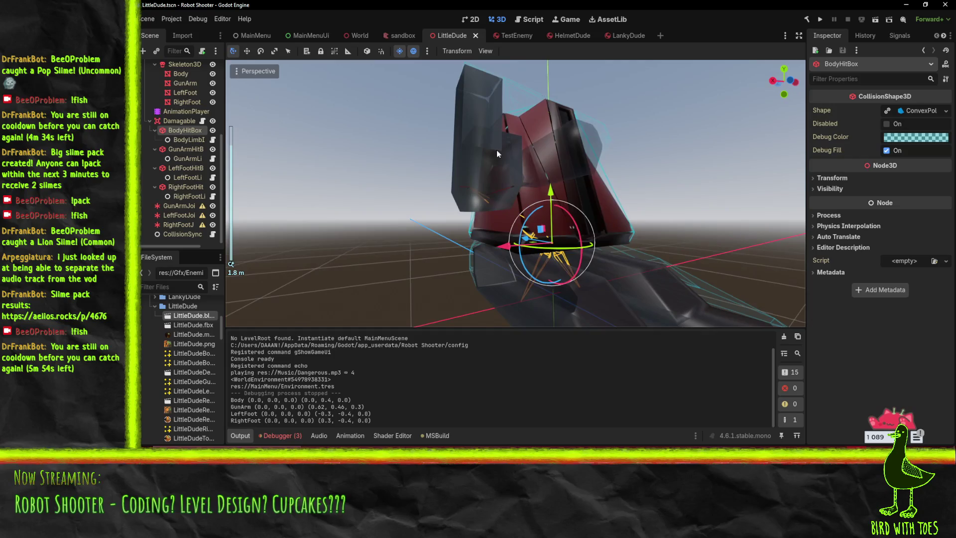
left_click(505, 35)
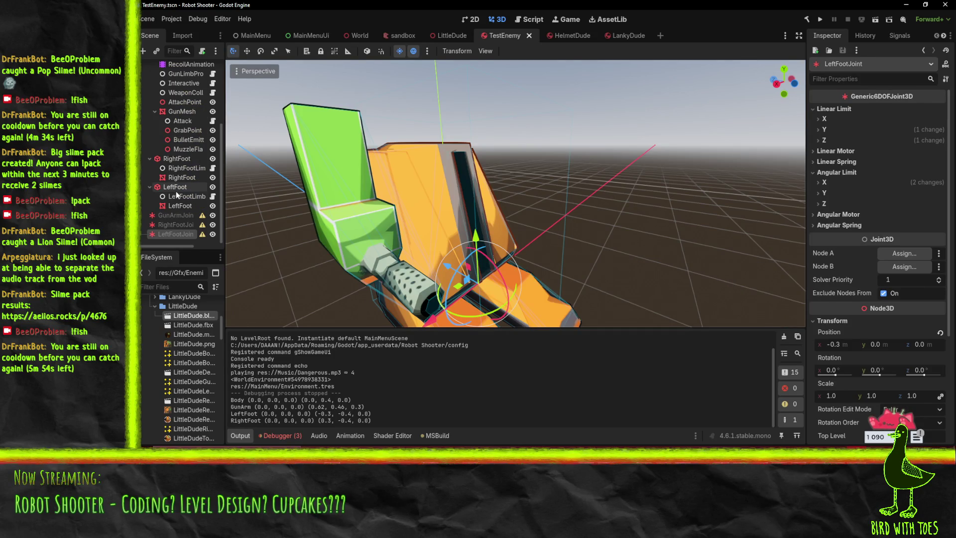
scroll(175, 191, "down", 2)
scroll(167, 189, "up", 3)
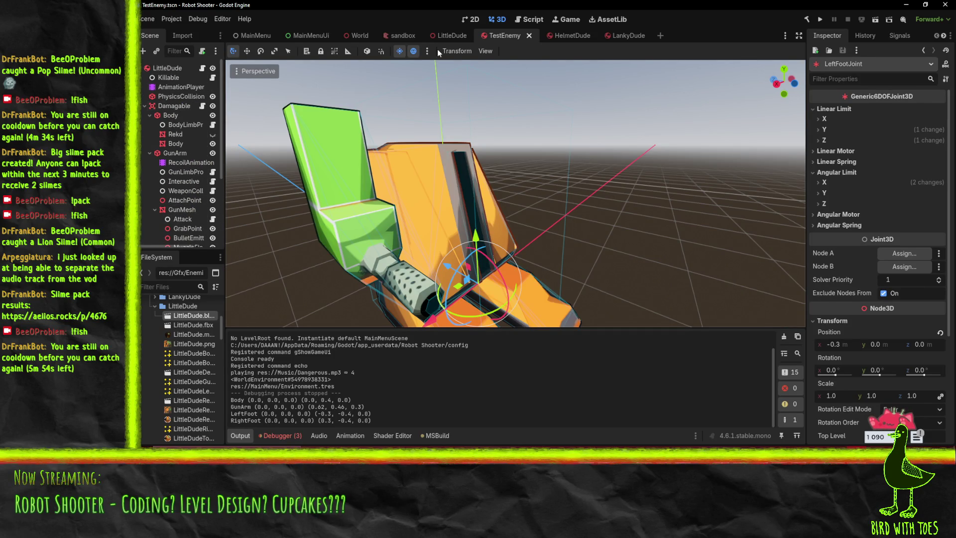
left_click(443, 34)
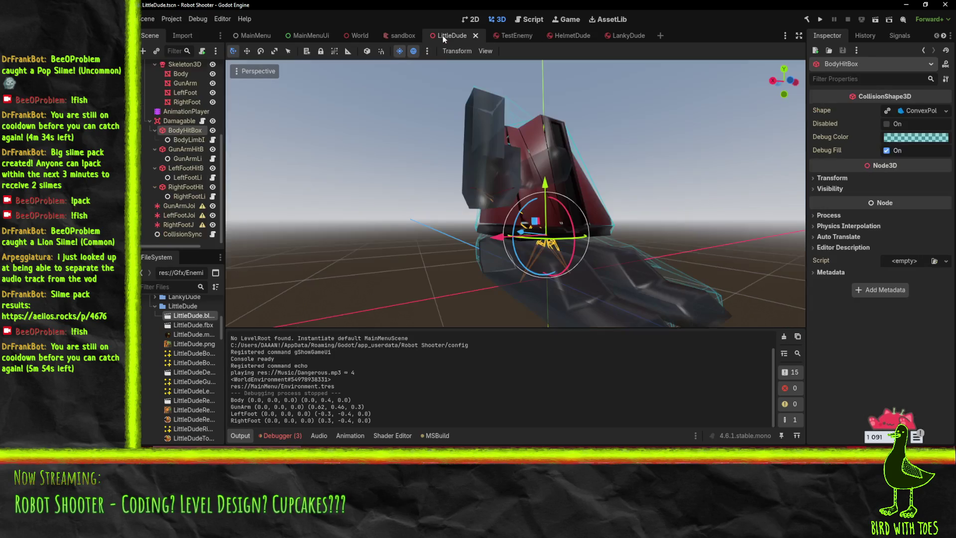
scroll(180, 190, "up", 3)
scroll(188, 233, "down", 3)
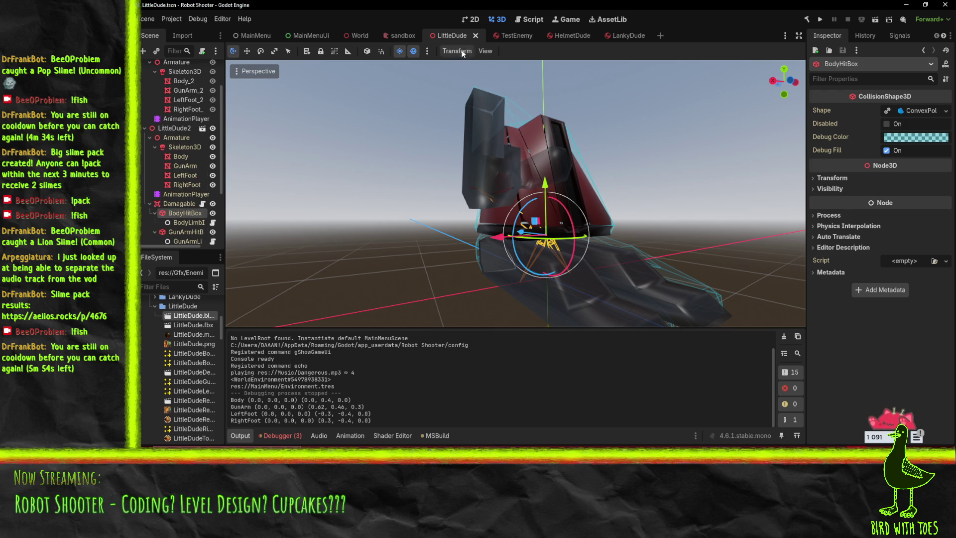
left_click(512, 34)
scroll(193, 169, "up", 3)
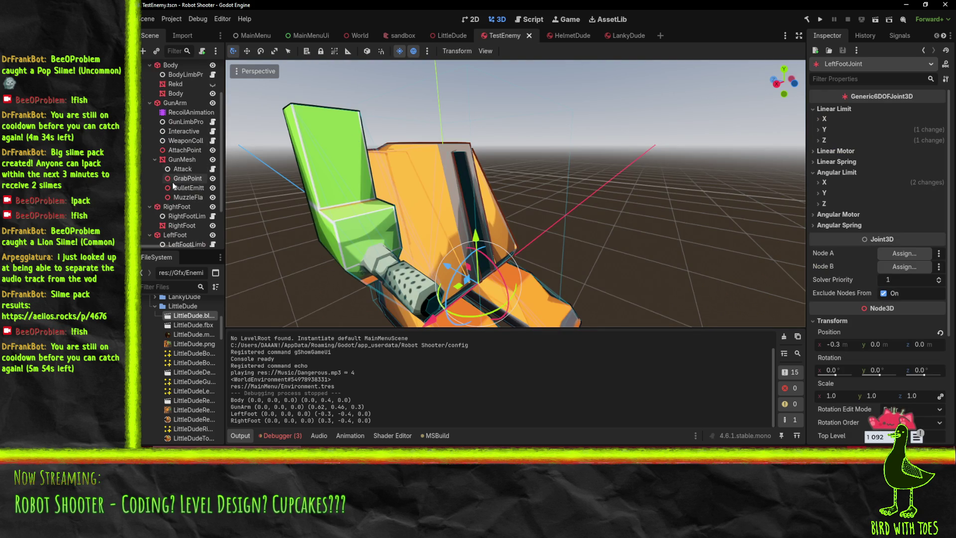
scroll(148, 162, "up", 2)
scroll(148, 162, "up", 2)
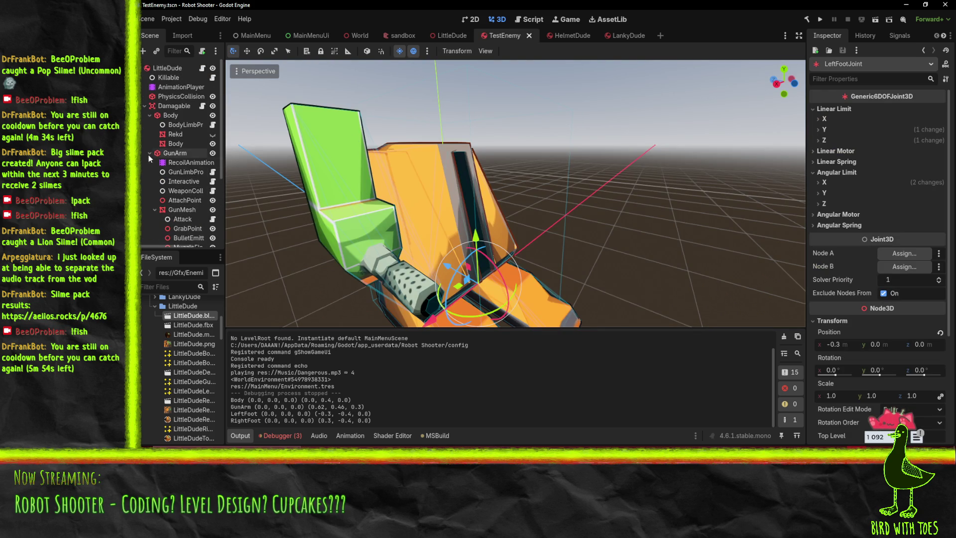
left_click(148, 152)
left_click(149, 172)
left_click(148, 115)
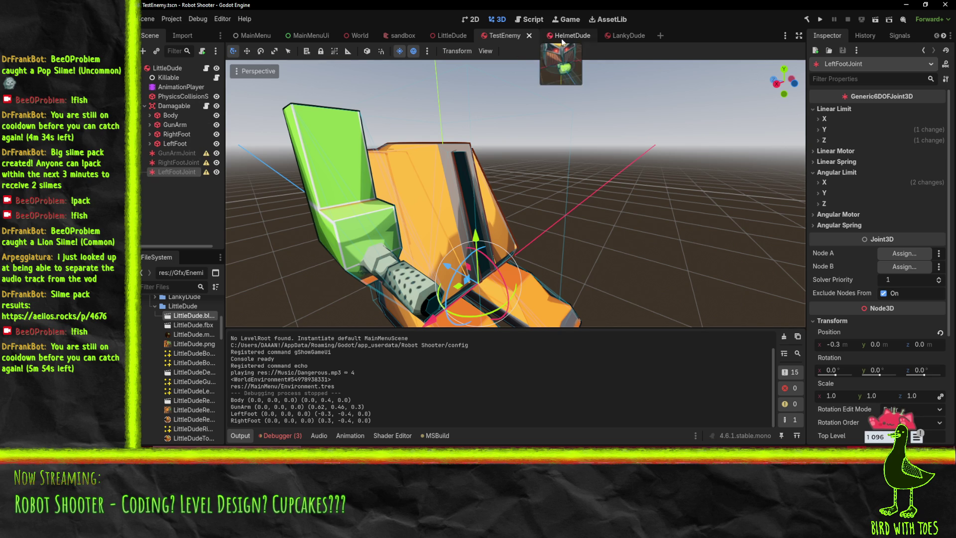
left_click(434, 34)
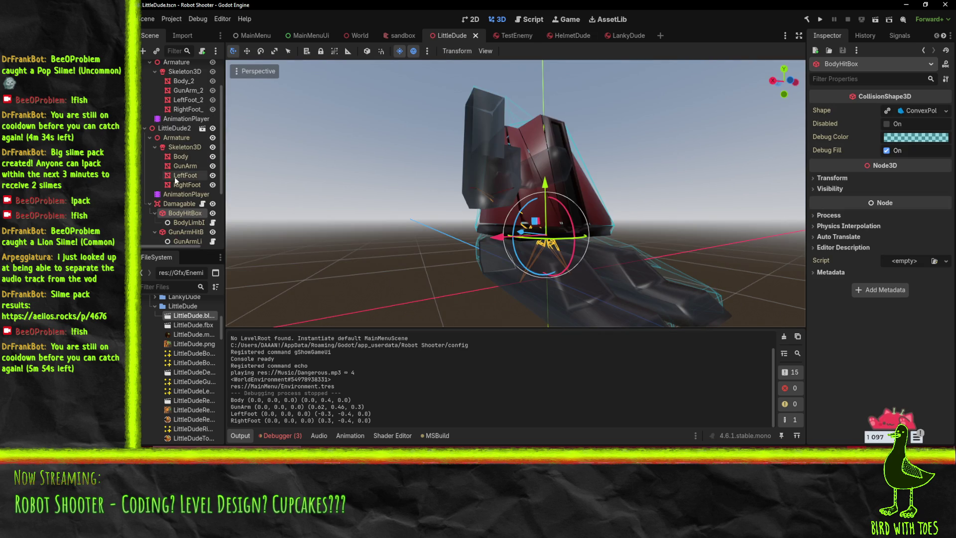
Inspect the Body and LeftFoot meshes, then open NewCollision.cs from the CollisionSync node
left_click(179, 157)
left_click(186, 174)
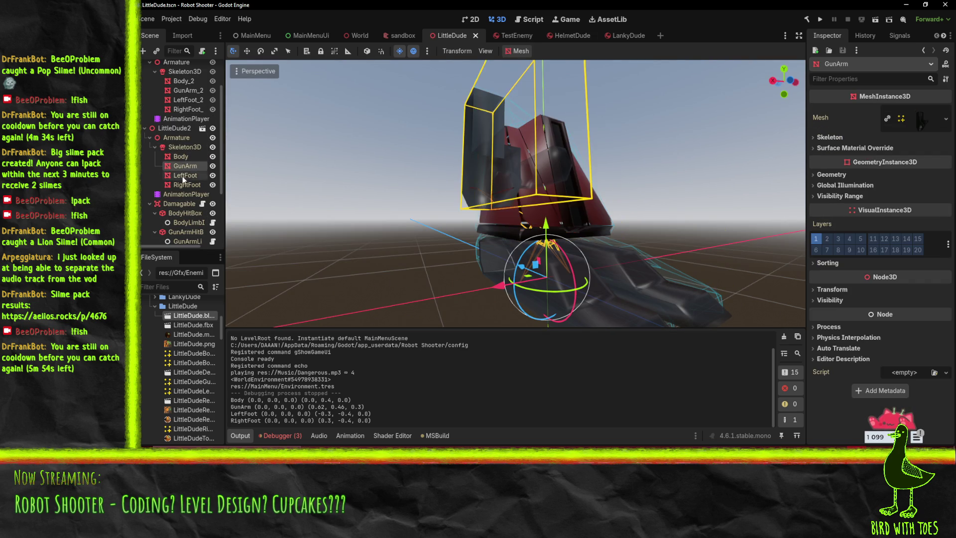
mouse_move(438, 215)
left_mouse_down()
mouse_move(448, 199)
mouse_move(527, 222)
mouse_move(604, 219)
mouse_move(417, 231)
mouse_move(539, 237)
left_mouse_up()
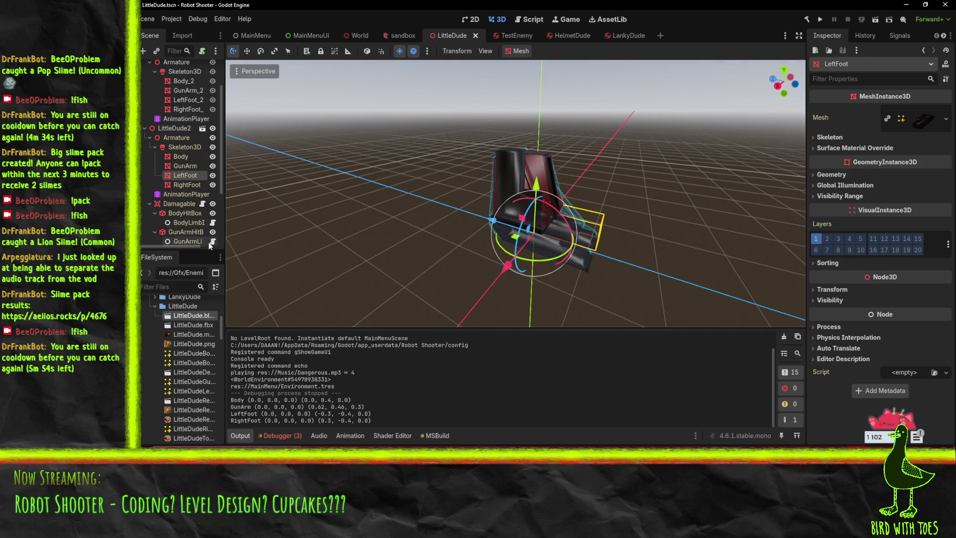
mouse_move(623, 254)
left_mouse_down()
mouse_move(613, 237)
mouse_move(590, 259)
left_mouse_up()
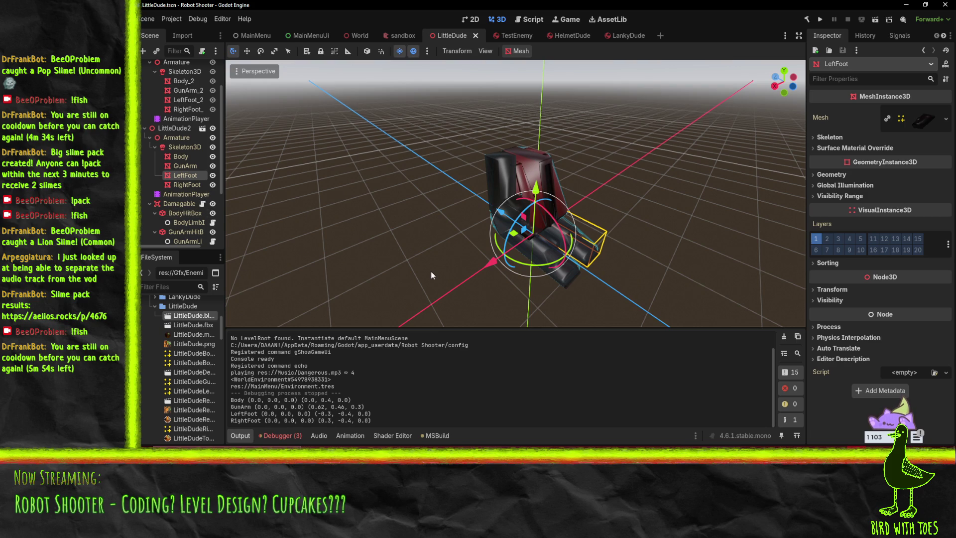
scroll(164, 180, "down", 3)
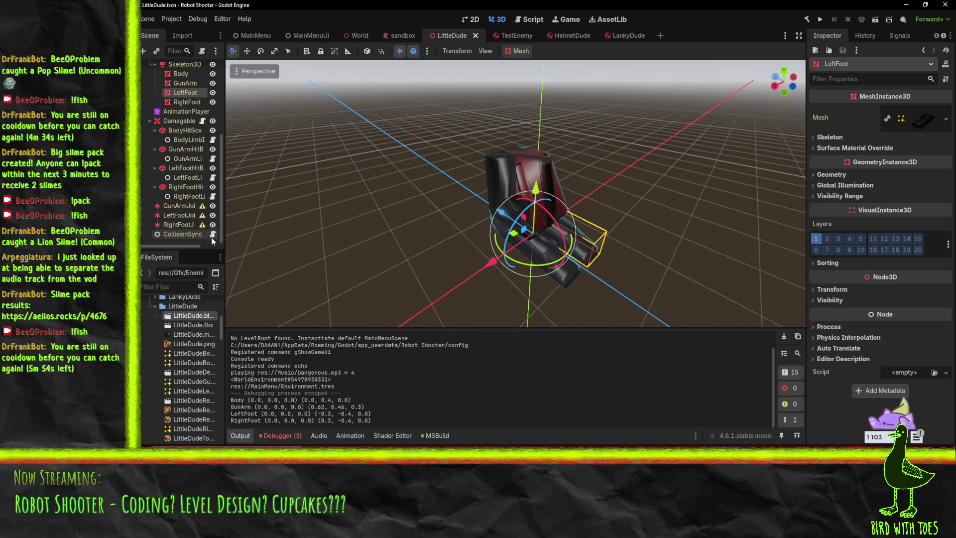
left_click(211, 237)
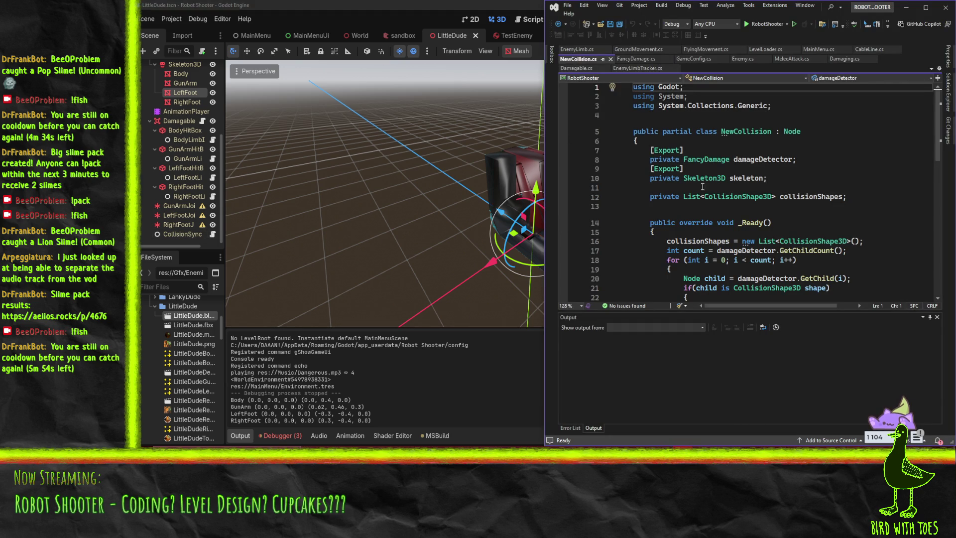
Insert a [Tool] line above the NewCollision class declaration, save, and return to Godot
scroll(746, 199, "down", 7)
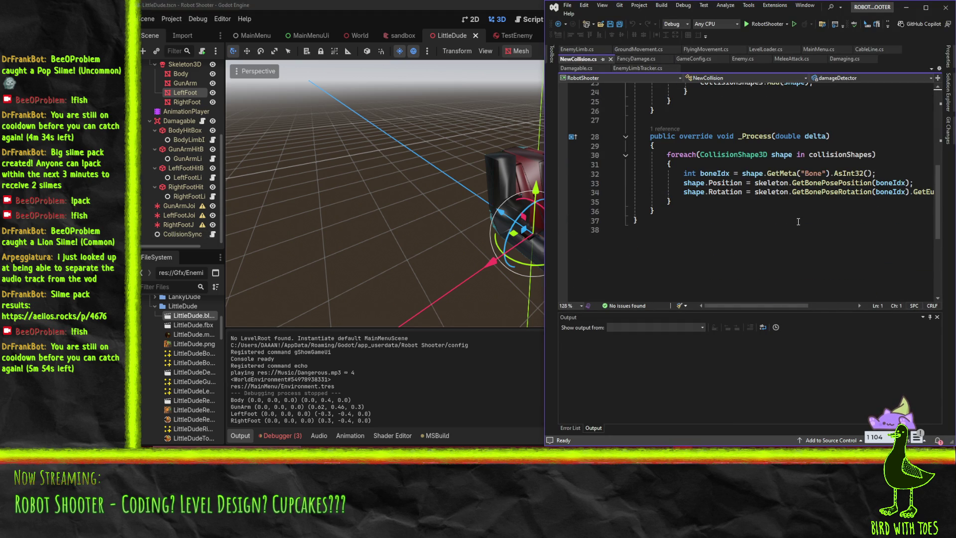
scroll(806, 202, "up", 6)
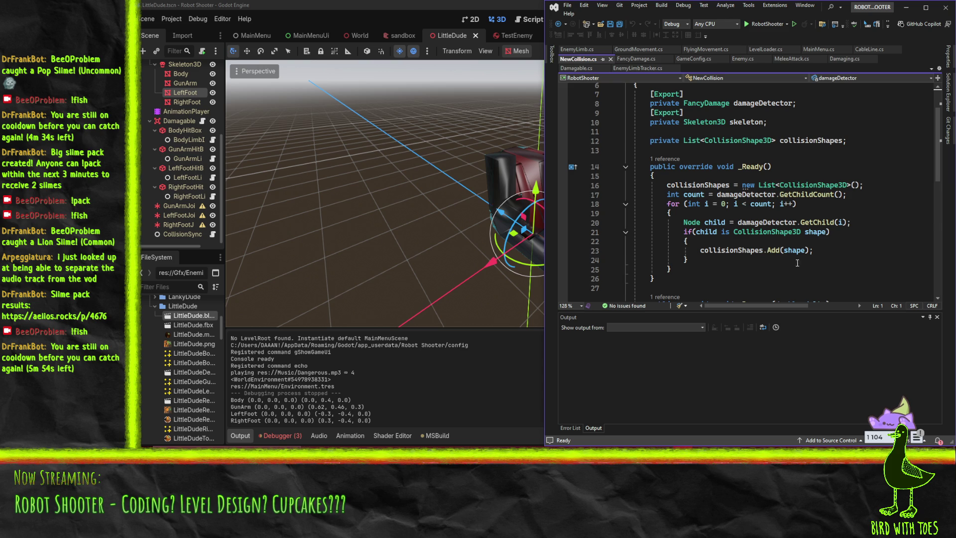
scroll(812, 271, "up", 2)
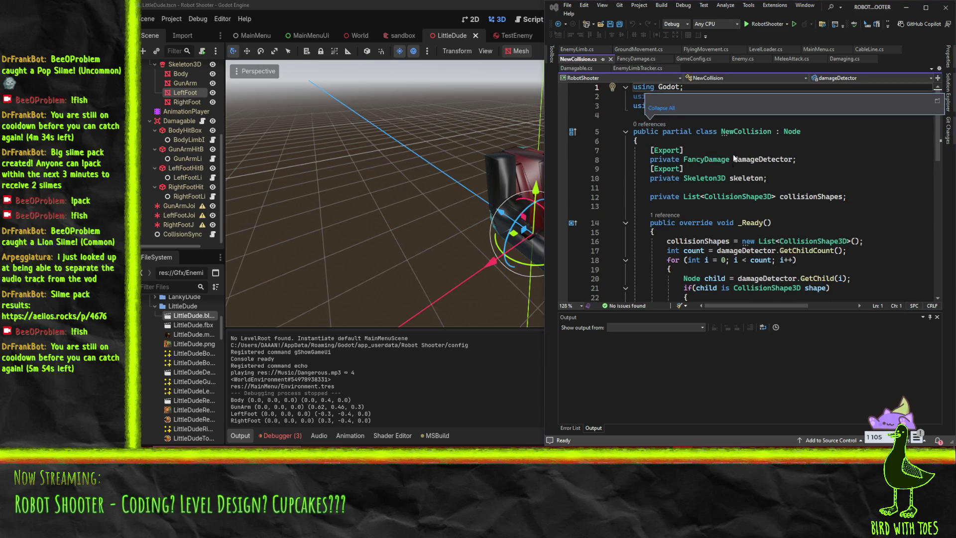
left_click_drag(777, 106, 663, 106)
key("Down")
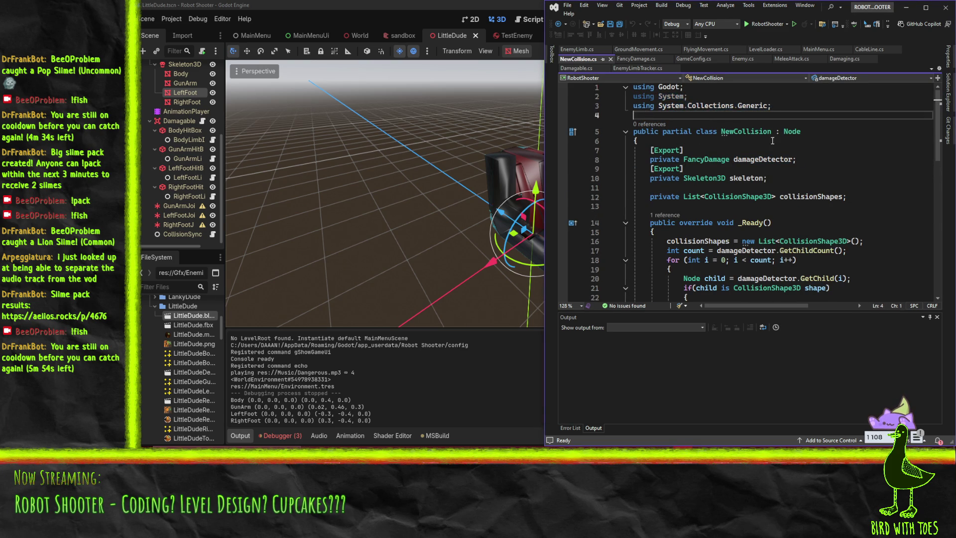
key("Return")
type("[Tool")
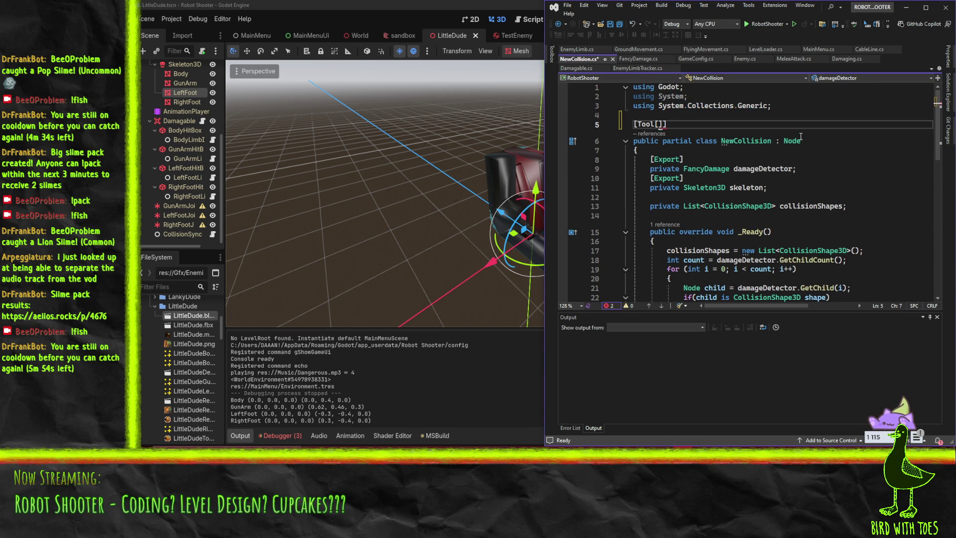
left_click(812, 206)
key("ctrl+s")
left_click(506, 240)
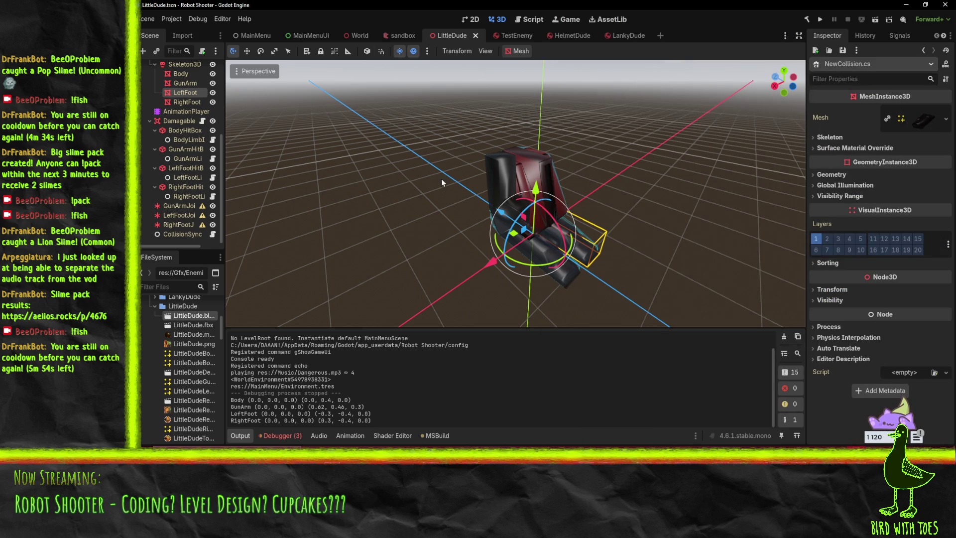
Open EnemyPostprocess.gd and find the create_convex_shape line in the CollisionShape3D loop
left_click(528, 22)
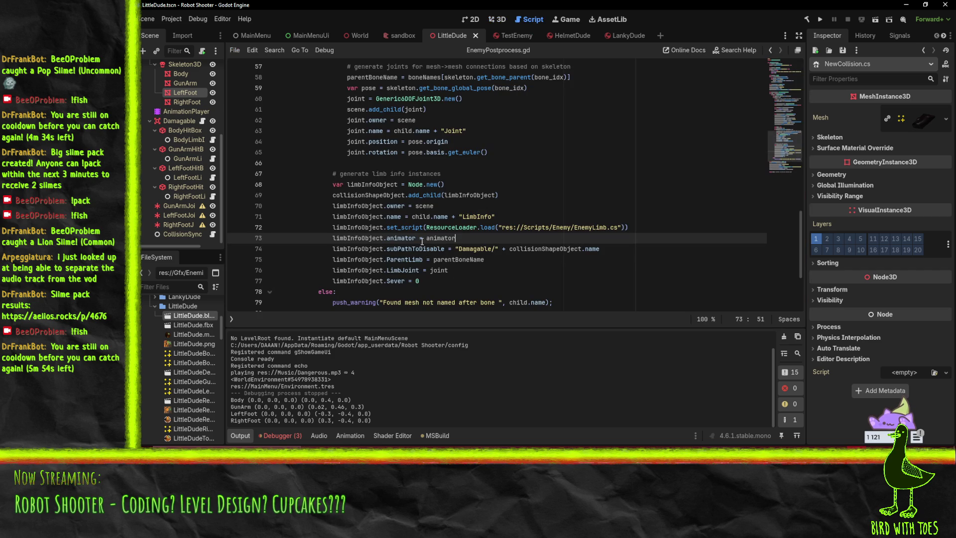
scroll(463, 246, "up", 5)
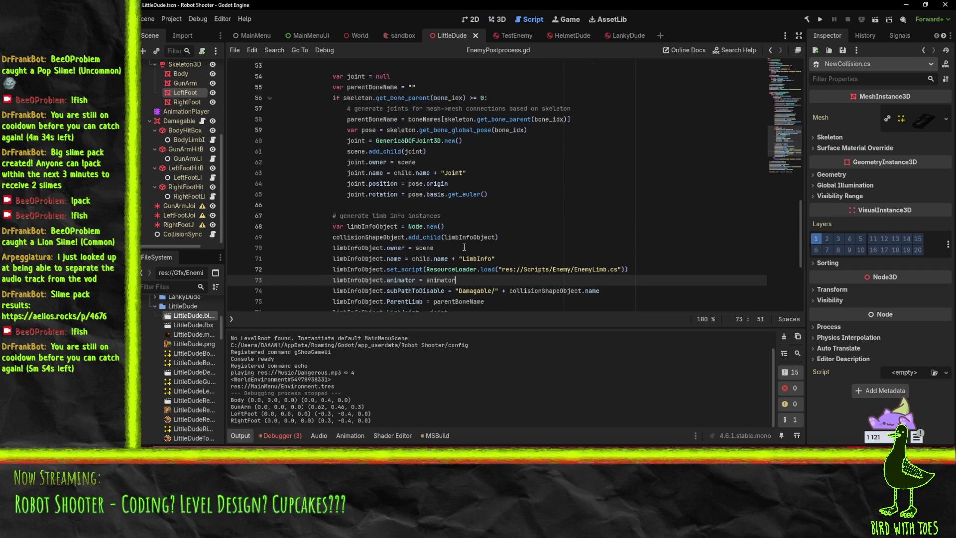
scroll(464, 247, "up", 3)
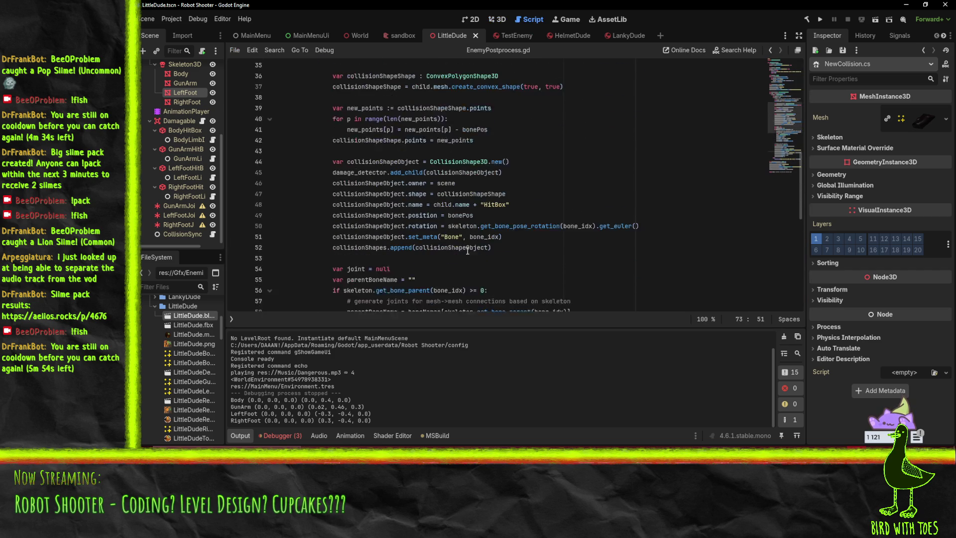
scroll(495, 244, "up", 4)
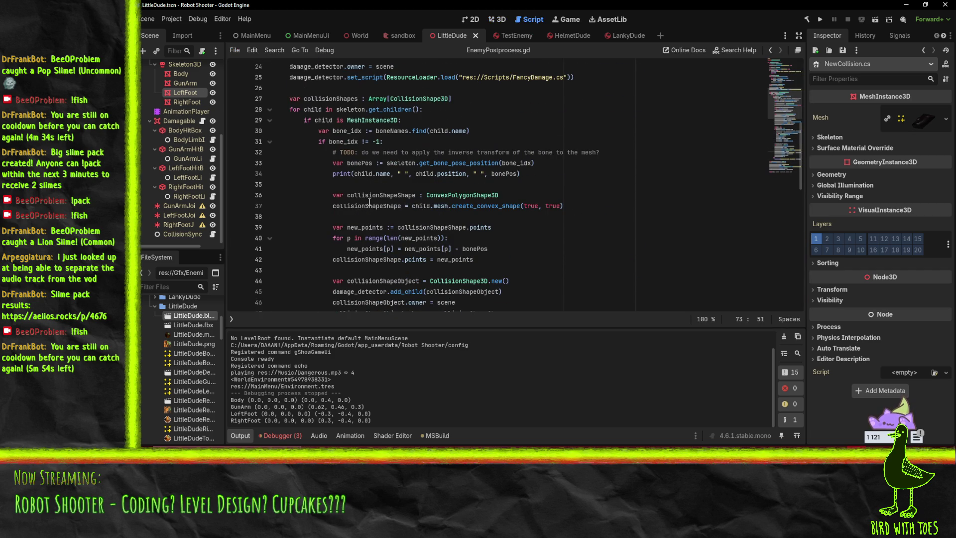
double_click(363, 173)
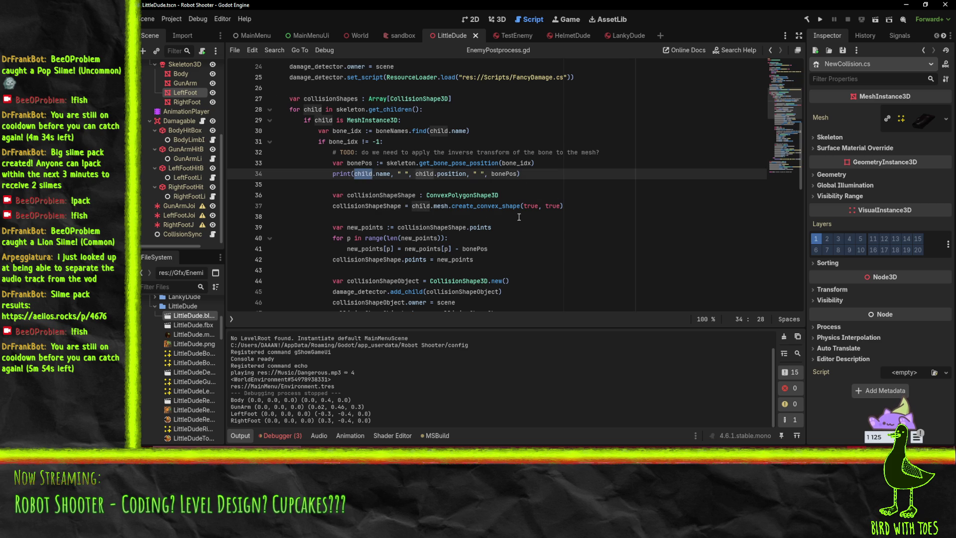
left_click(307, 122)
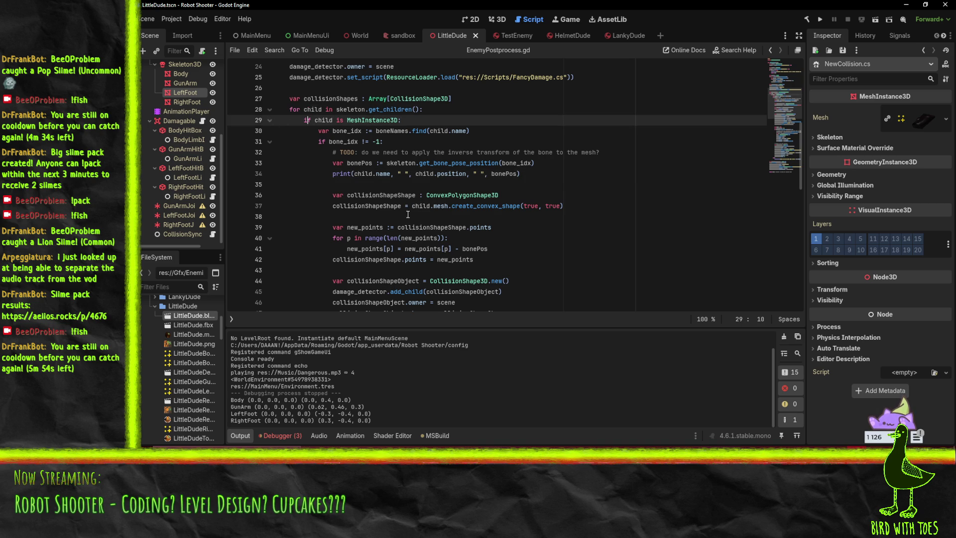
left_click(319, 210)
left_click(353, 221)
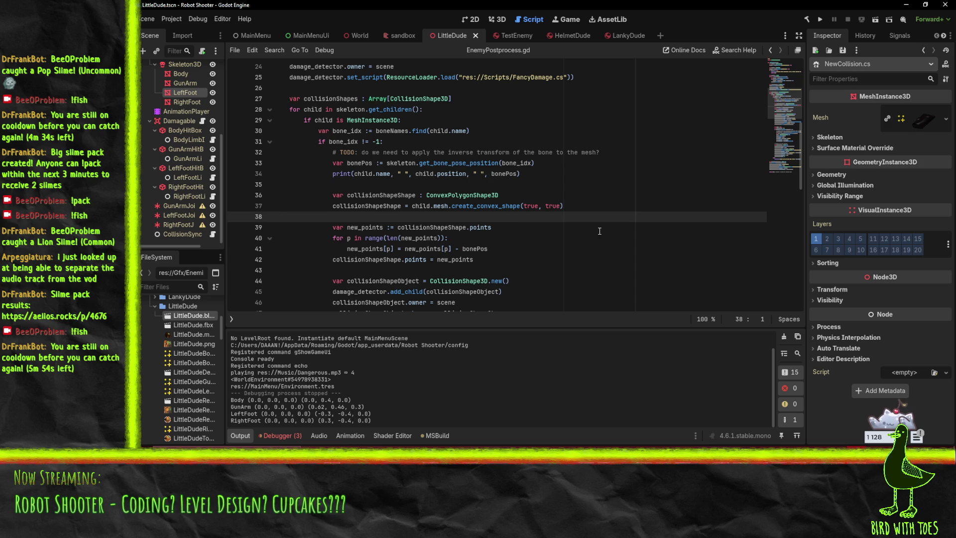
left_click(369, 223)
Add a comment 'relocate points in collision shape since import puts them in stupid offsets' and save
left_click(493, 216)
key("Return")
type("# ")
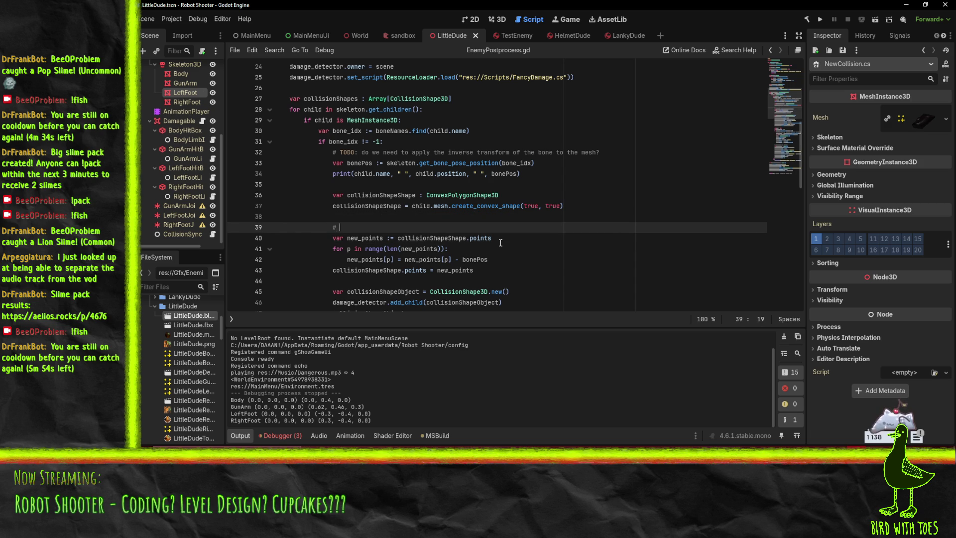
type("relocate ")
type("points in collision")
key("BackSpace")
key("BackSpace")
type("s")
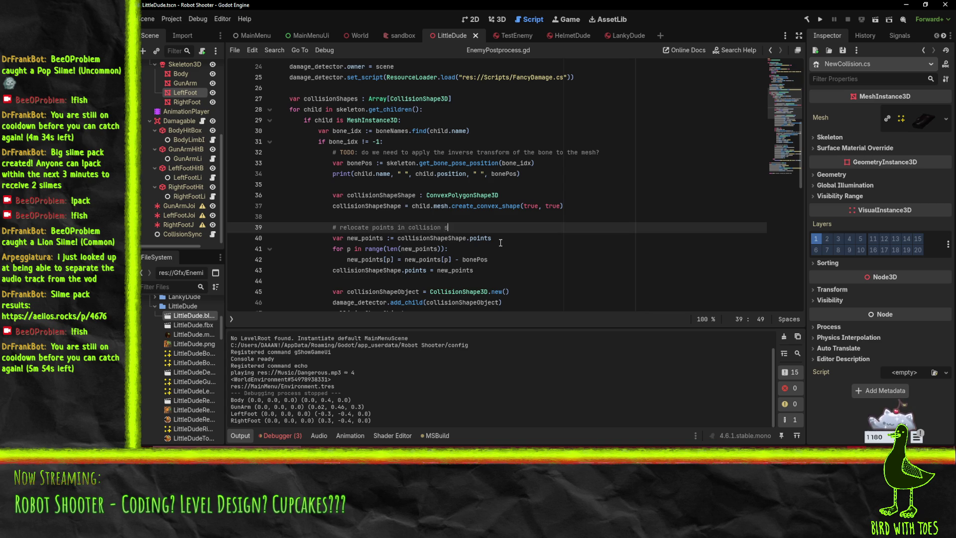
type("hape since import puts thin")
key("BackSpace")
key("BackSpace")
type("em")
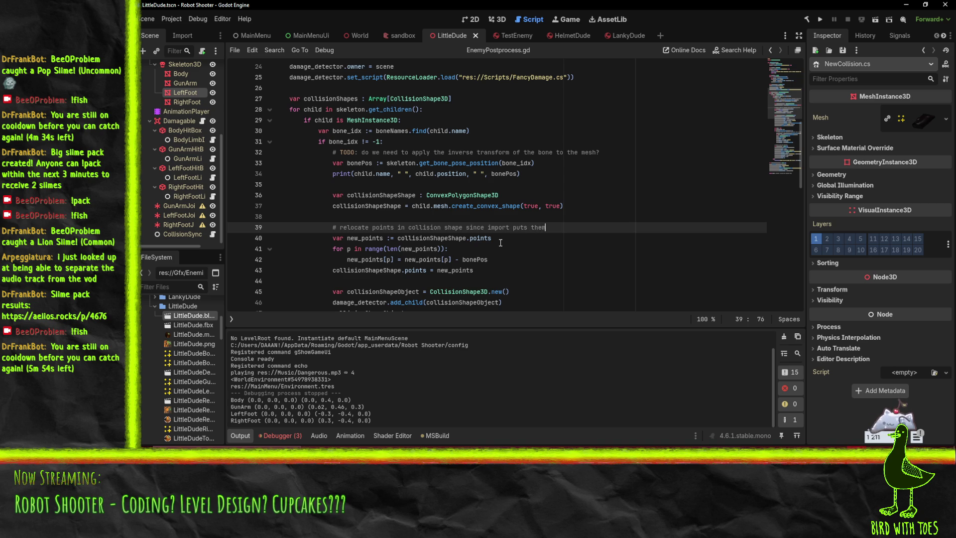
type(" instupid offset location")
type("sets for some")
key("ctrl+s")
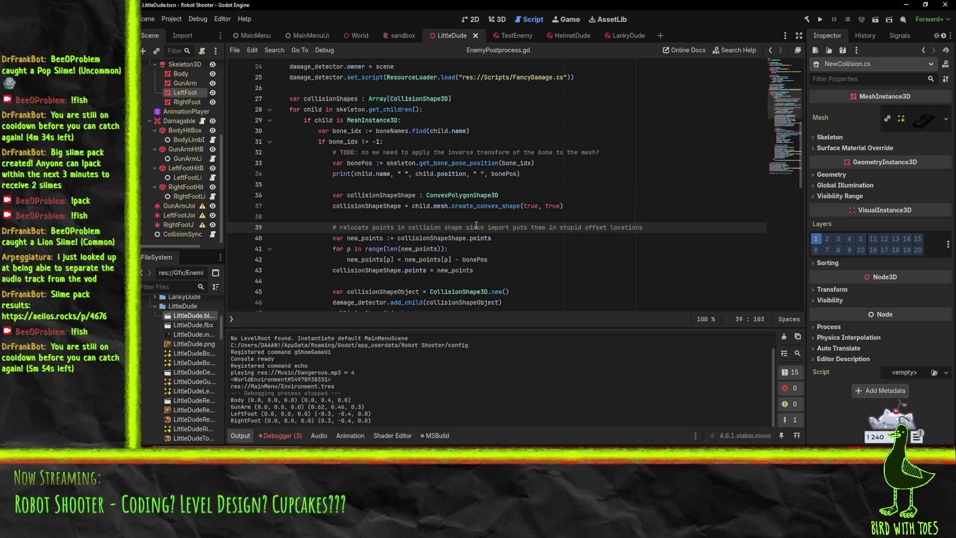
Replace 'import' with 'generation' in the comment and save the script
double_click(497, 225)
type("generation")
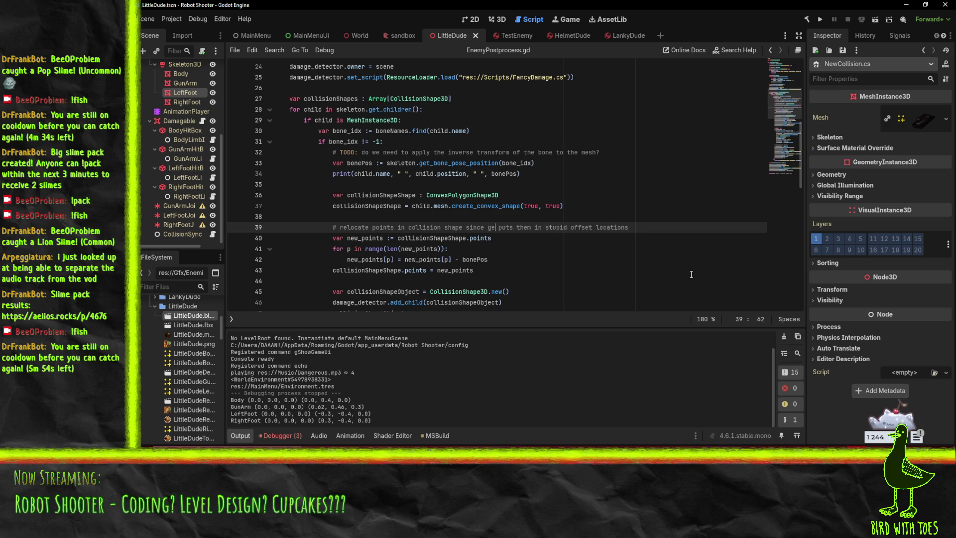
key("ctrl+s")
left_click(496, 267)
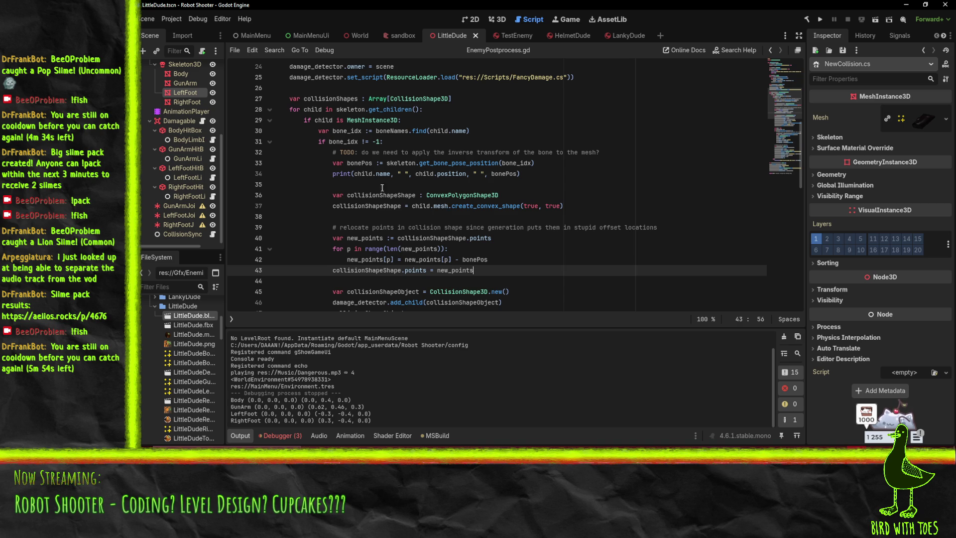
left_click(353, 157)
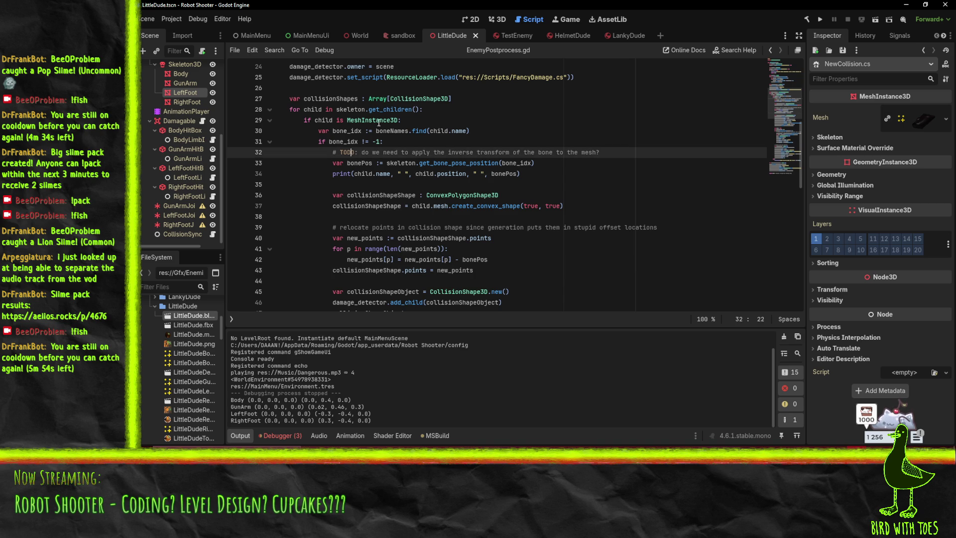
Cut the TODO comment, bonePos and print lines and remove the leftover blank line
left_click(534, 267)
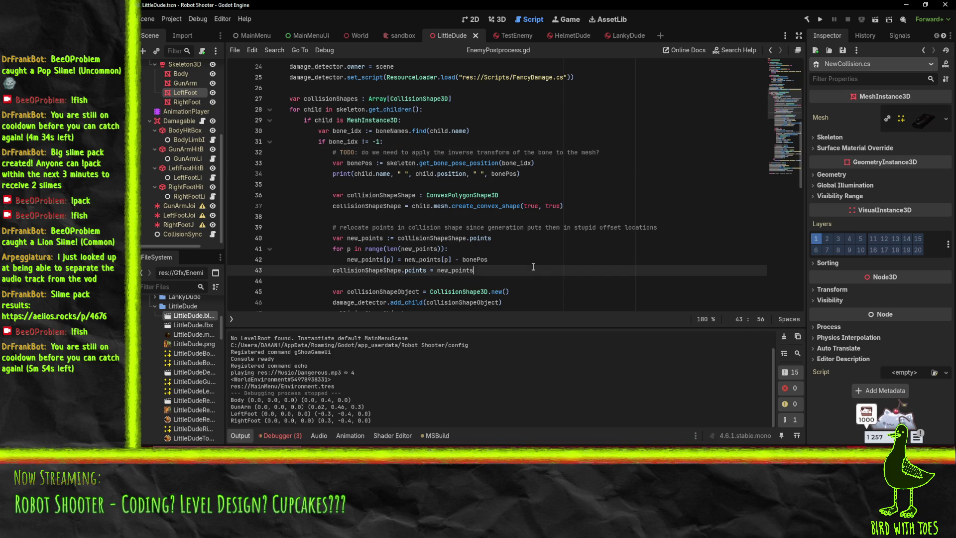
scroll(533, 267, "down", 5)
scroll(379, 187, "up", 5)
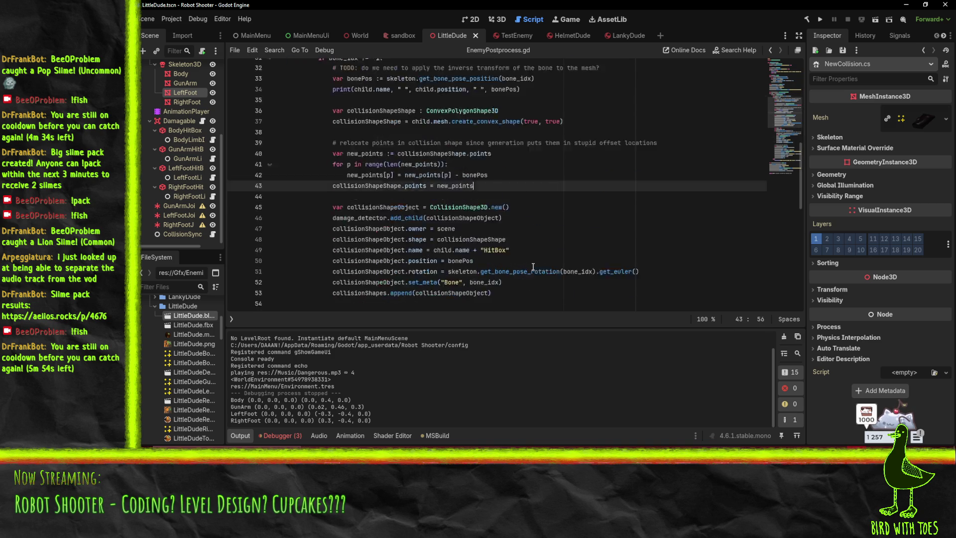
left_click(391, 173)
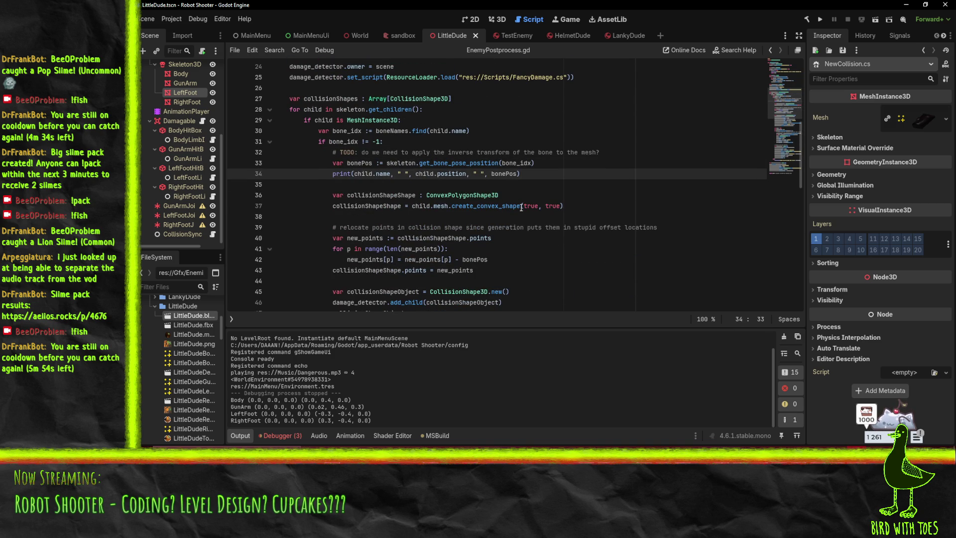
key("Up")
key("Up")
key("Home")
key("Home")
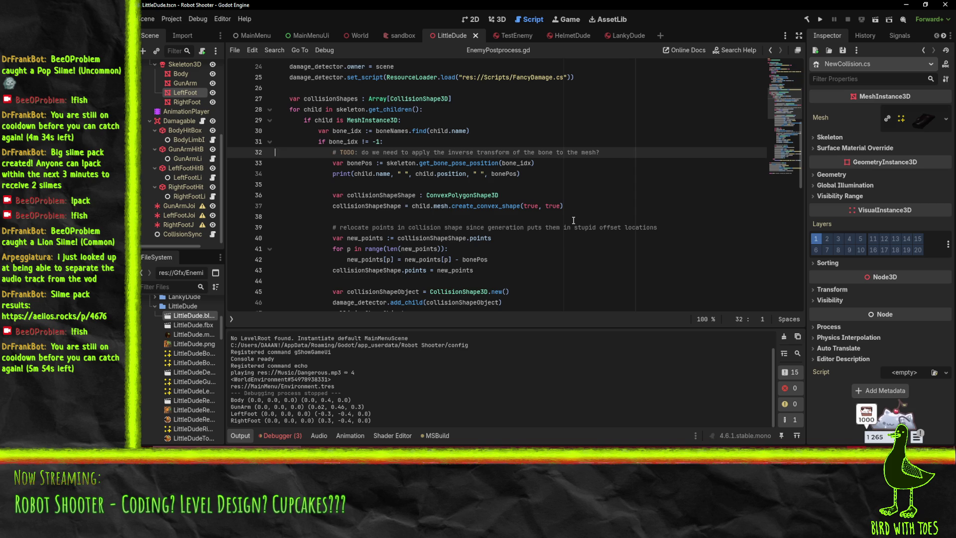
key("shift+Down")
key("shift+Down")
key("shift+Down")
key("ctrl+c")
key("Delete")
key("ctrl+space")
key("Delete")
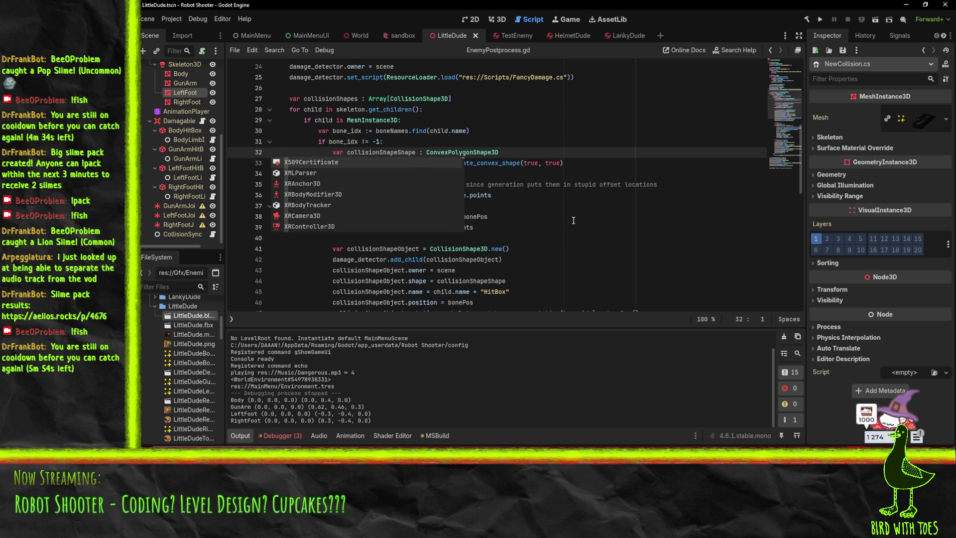
Paste the three lines below the relocate comment and save EnemyPostprocess.gd
key("Escape")
key("Down")
key("Down")
key("Down")
key("Down")
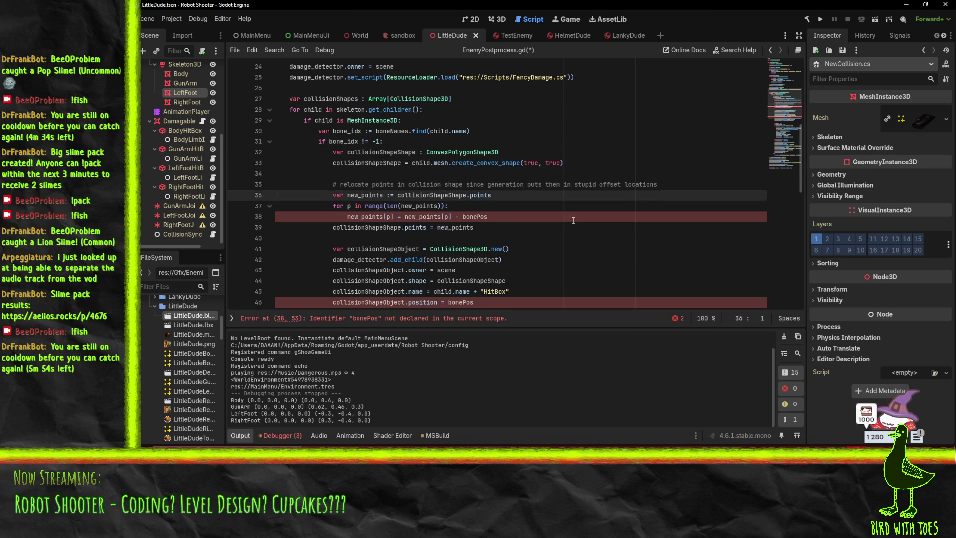
key("ctrl+v")
key("Down")
key("Down")
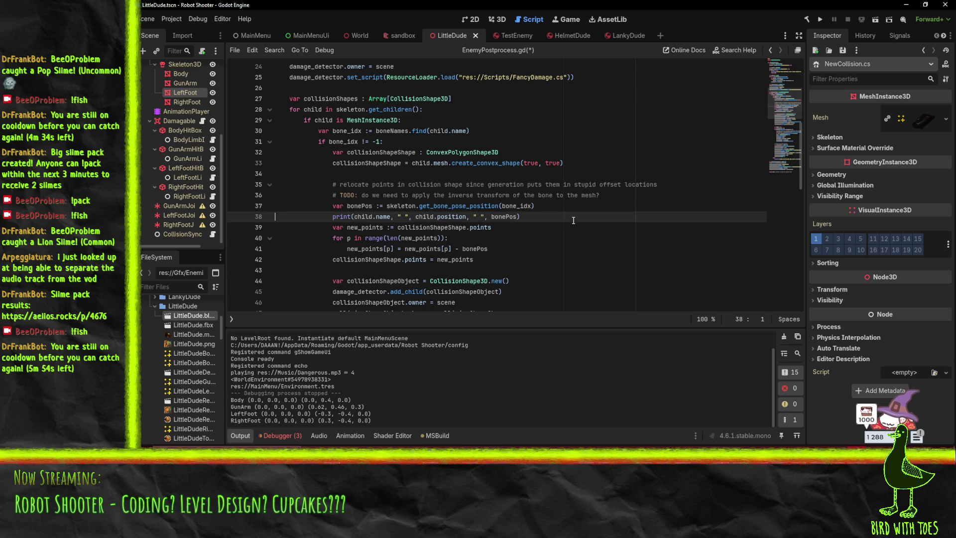
key("ctrl+s")
scroll(538, 225, "down", 2)
key("Up")
key("Up")
key("Up")
key("Home")
key("ctrl+shift+Right")
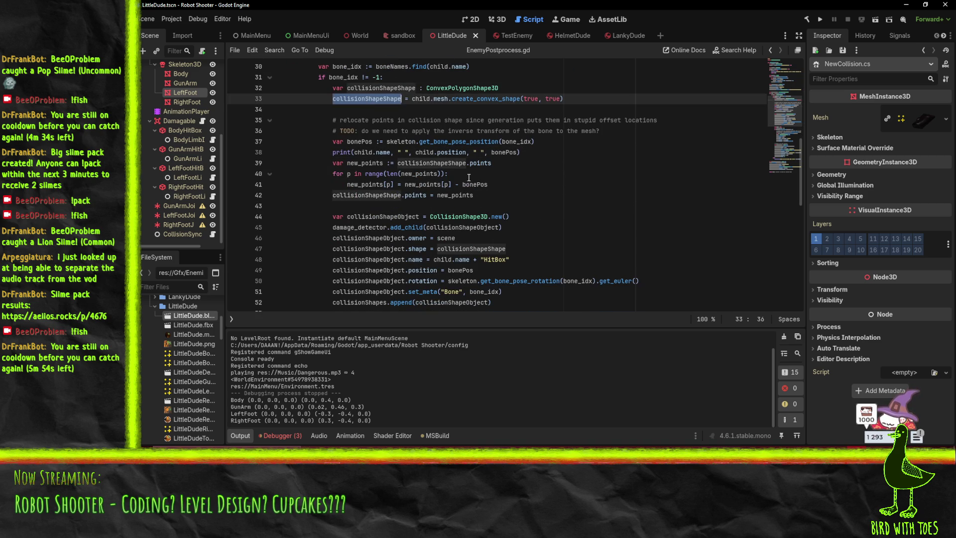
scroll(502, 219, "down", 3)
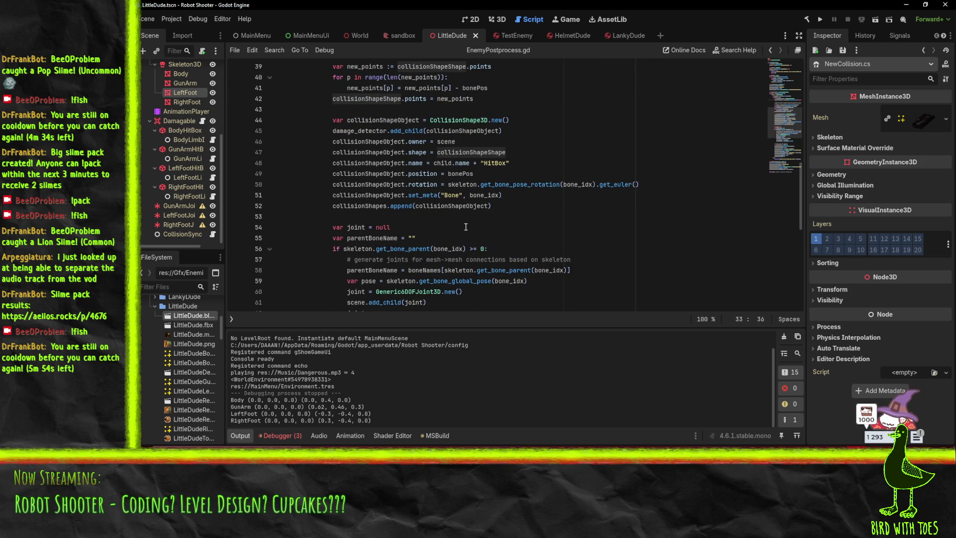
scroll(466, 227, "up", 6)
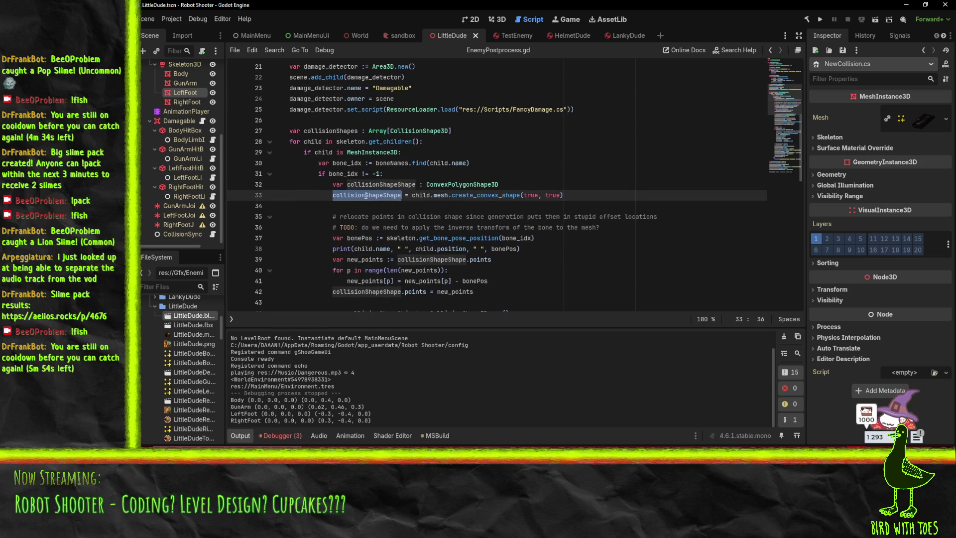
scroll(365, 191, "down", 6)
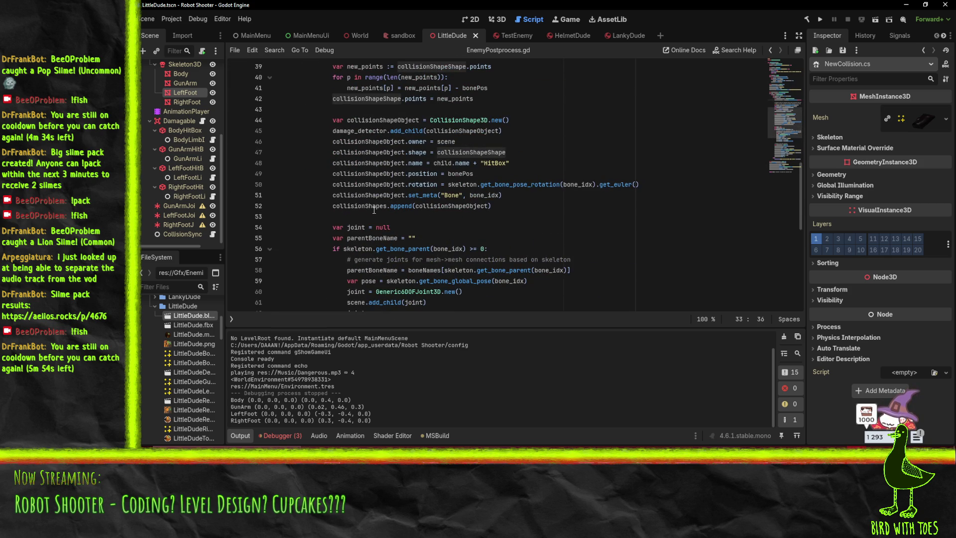
left_click(376, 205)
scroll(488, 211, "up", 6)
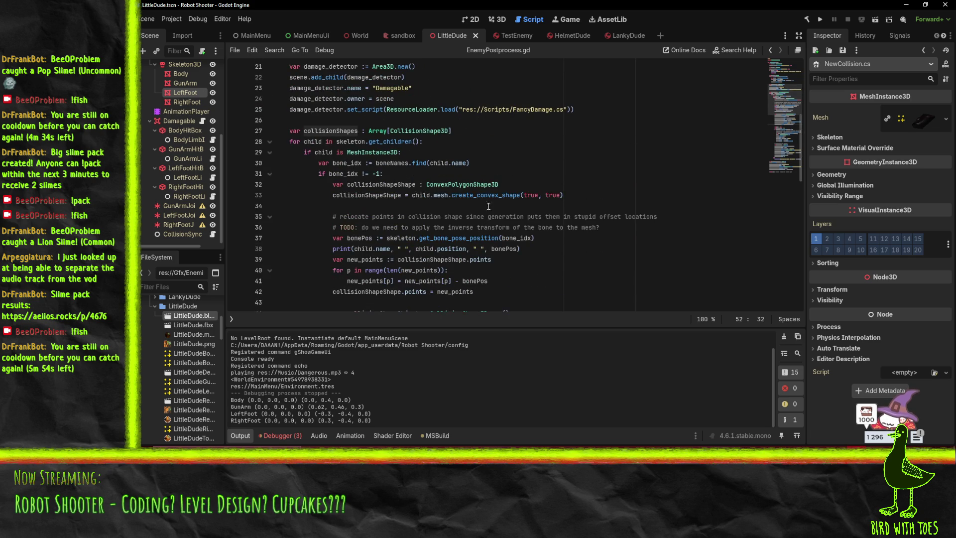
scroll(487, 211, "down", 15)
scroll(474, 214, "down", 1)
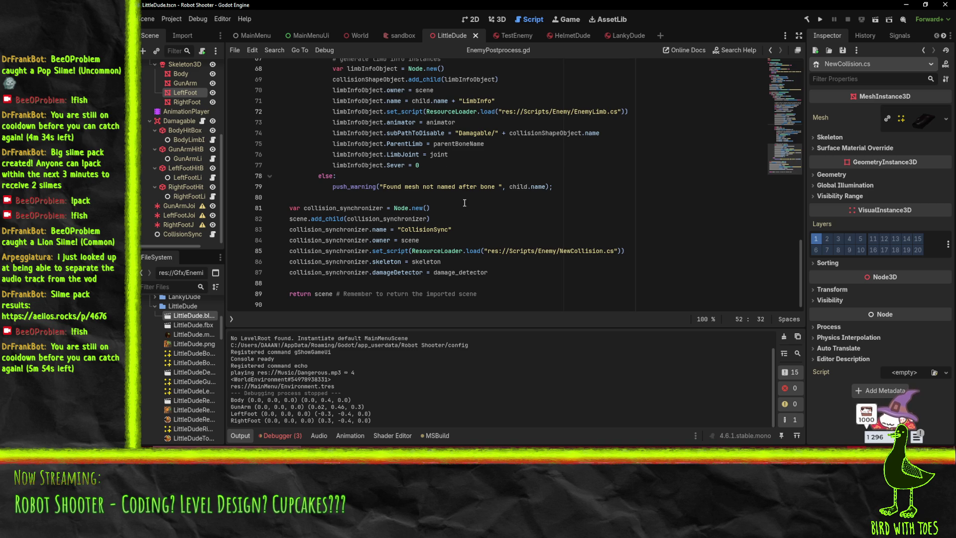
scroll(463, 194, "up", 13)
scroll(494, 215, "up", 1)
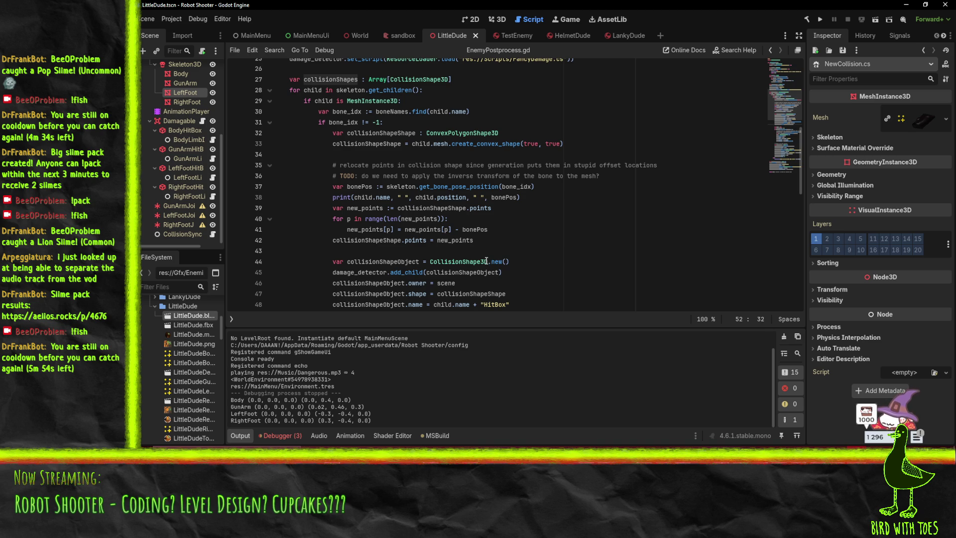
mouse_move(486, 261)
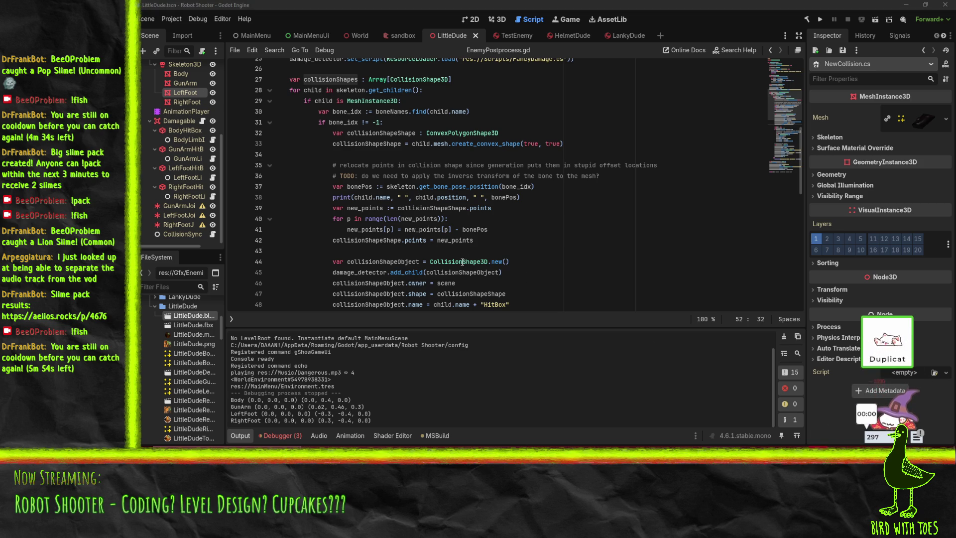
left_click(448, 230)
scroll(429, 243, "up", 3)
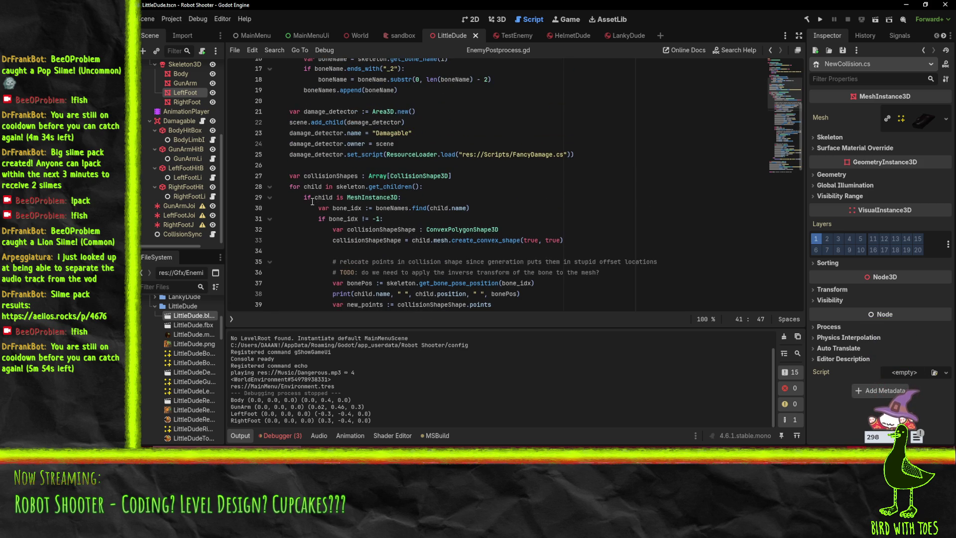
left_click(269, 187)
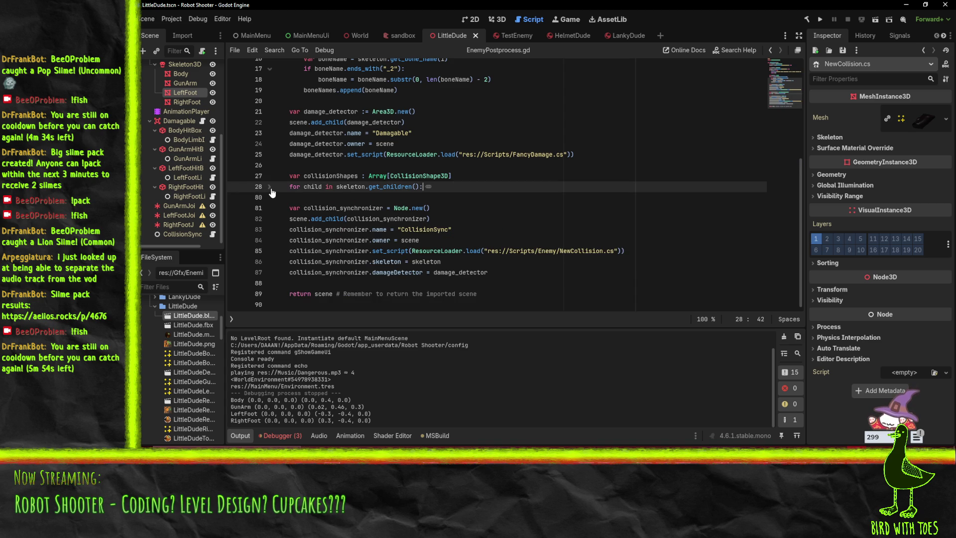
left_click(270, 188)
scroll(502, 209, "up", 1)
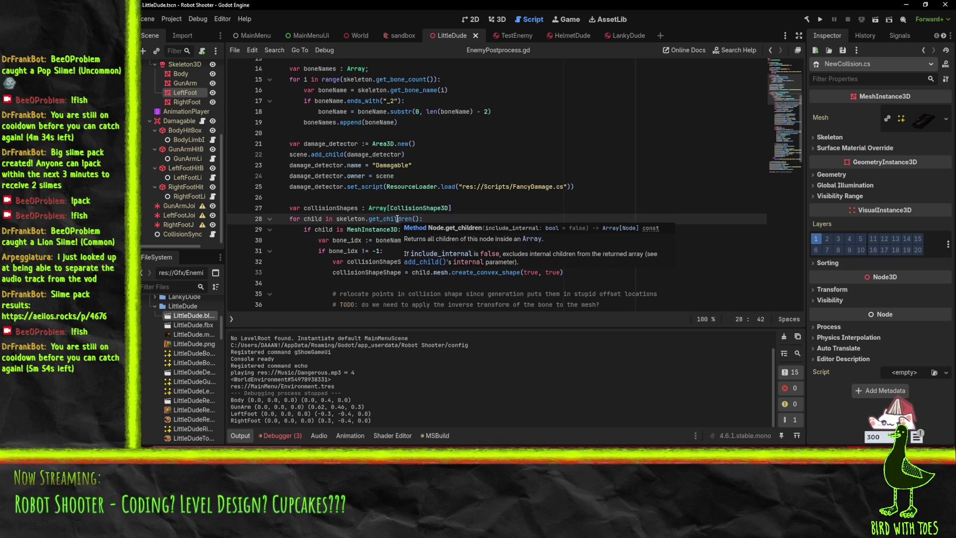
double_click(315, 218)
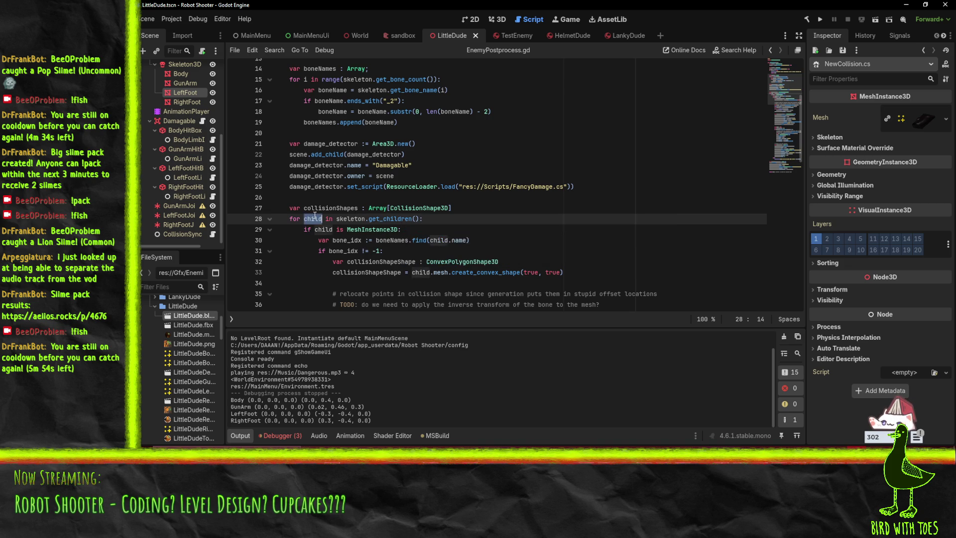
scroll(530, 230, "down", 5)
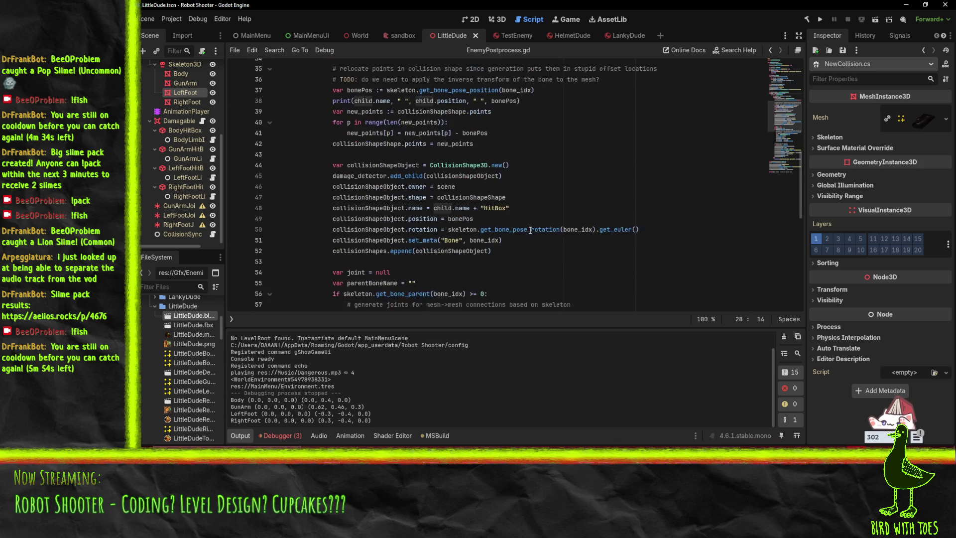
scroll(530, 230, "down", 1)
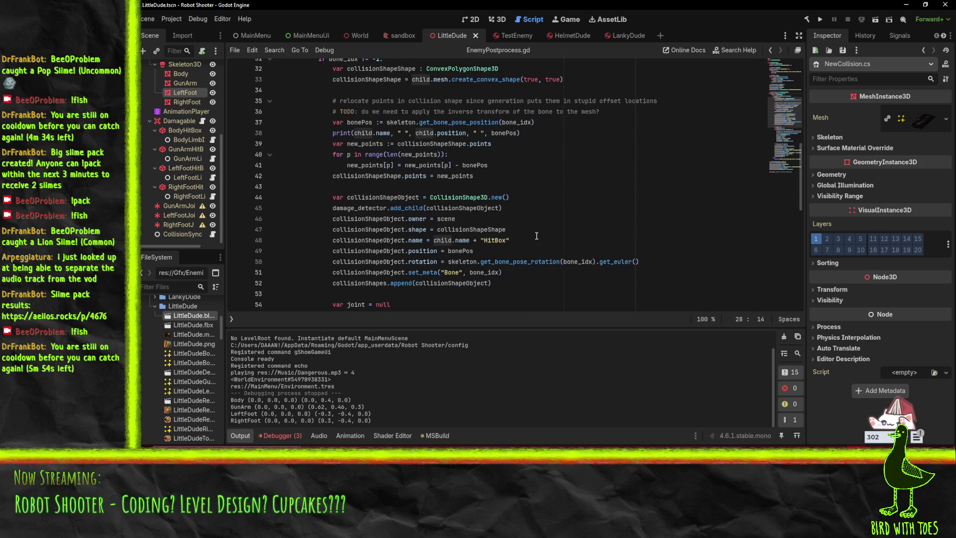
left_click(518, 283)
scroll(517, 279, "down", 2)
scroll(527, 238, "down", 3)
scroll(631, 181, "up", 5)
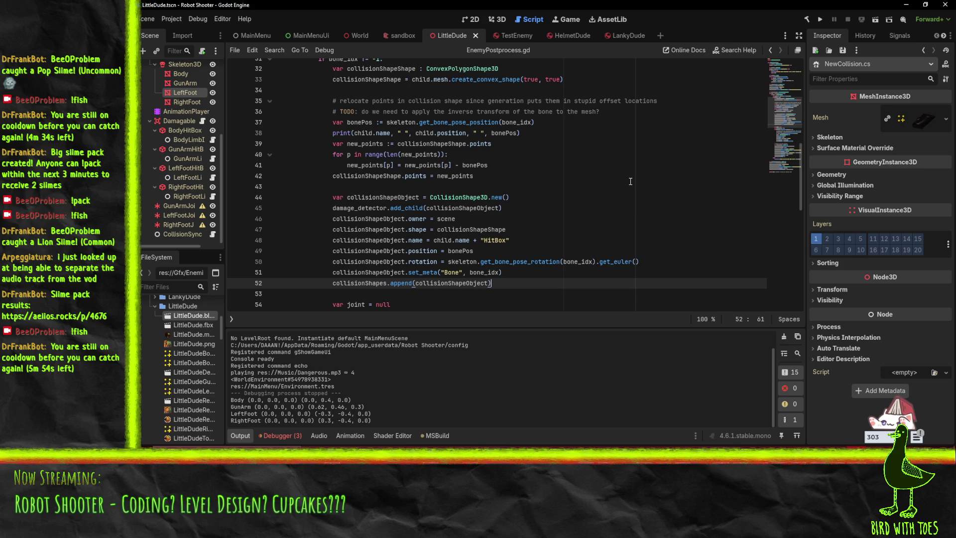
Add child.reparent(collisionShapeObject) on a new line after the append call
key("Return")
type("child.reparen")
key("Return")
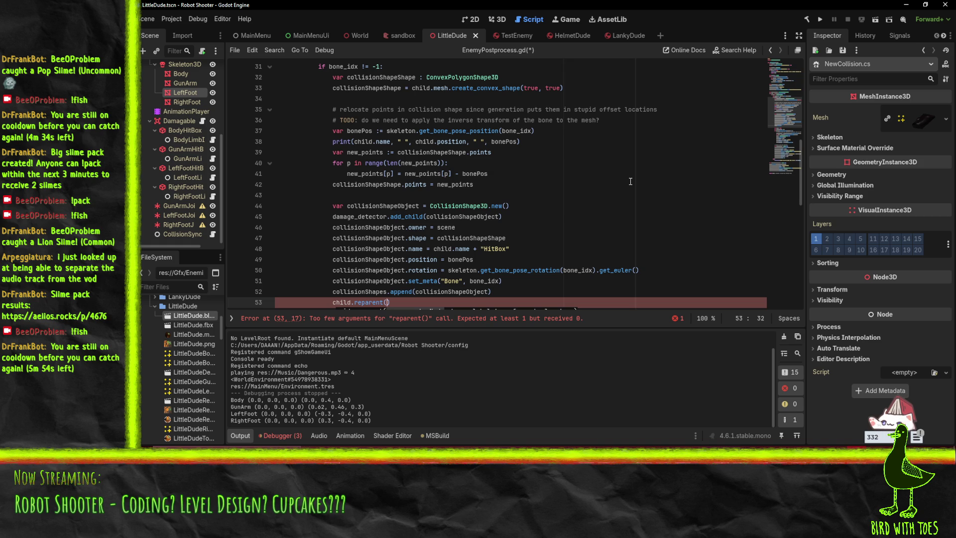
type("collis")
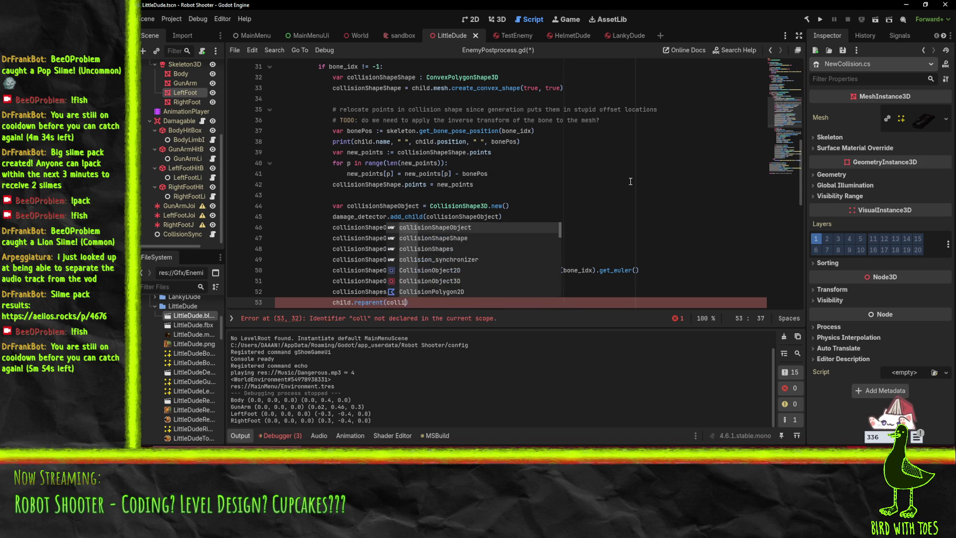
key("Return")
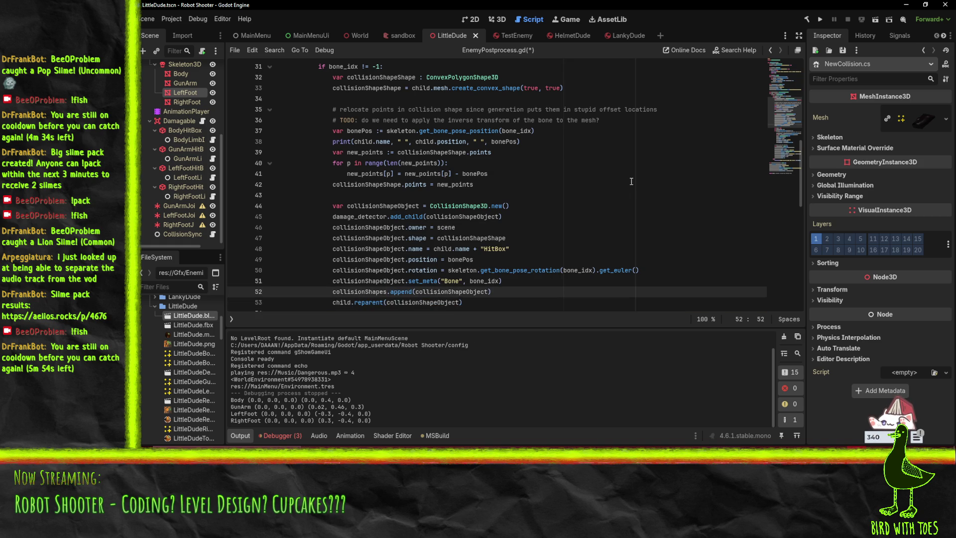
scroll(464, 197, "down", 7)
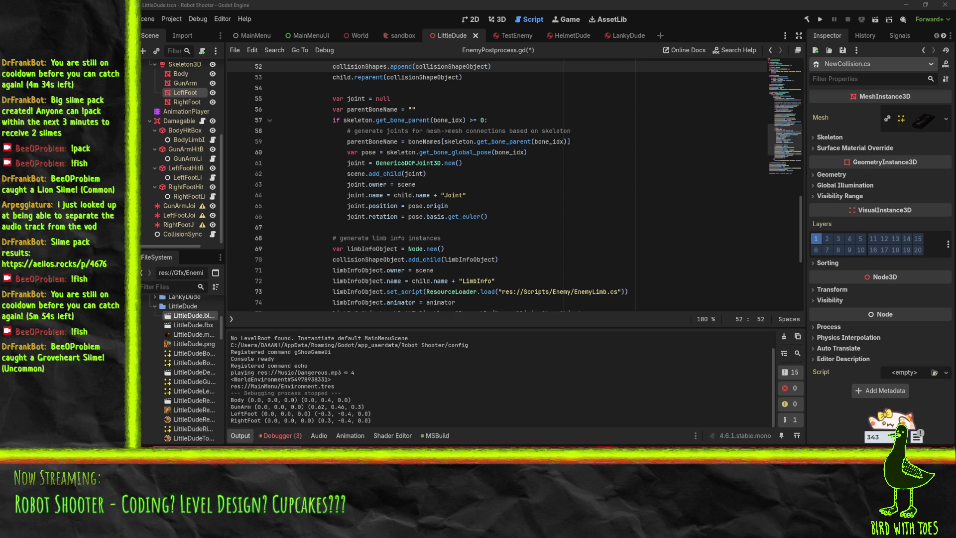
left_click(478, 246)
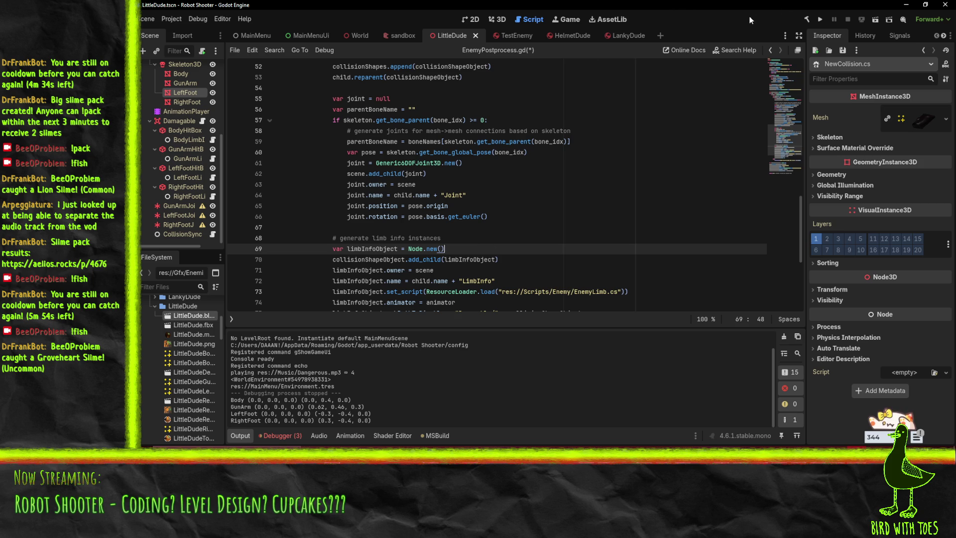
Run the game to test the hitboxes, then close it and return to the post-import script
left_click(820, 20)
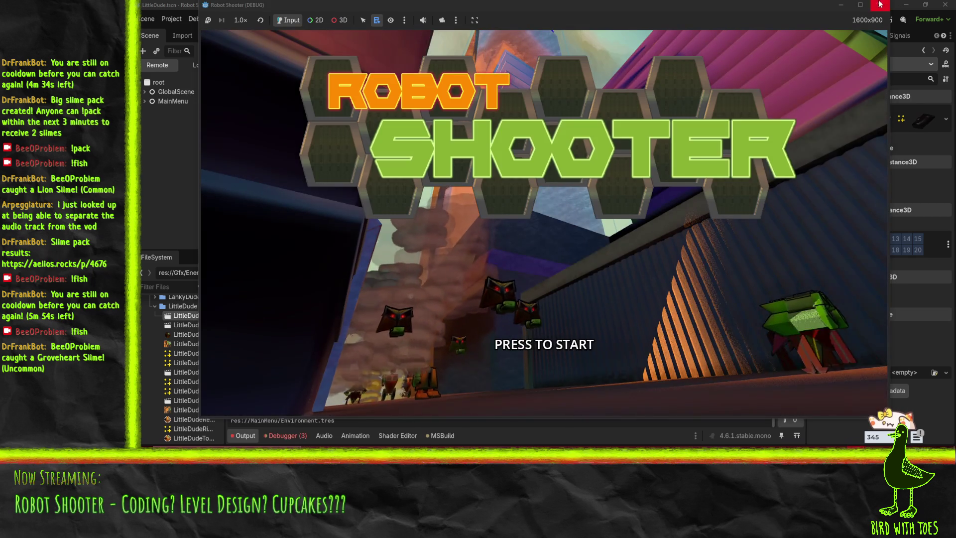
left_click(877, 6)
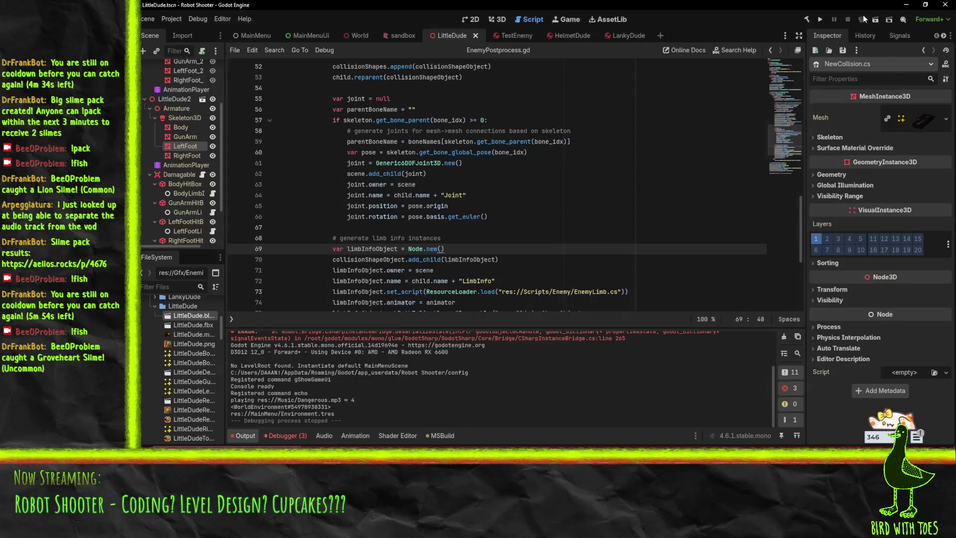
left_click(449, 184)
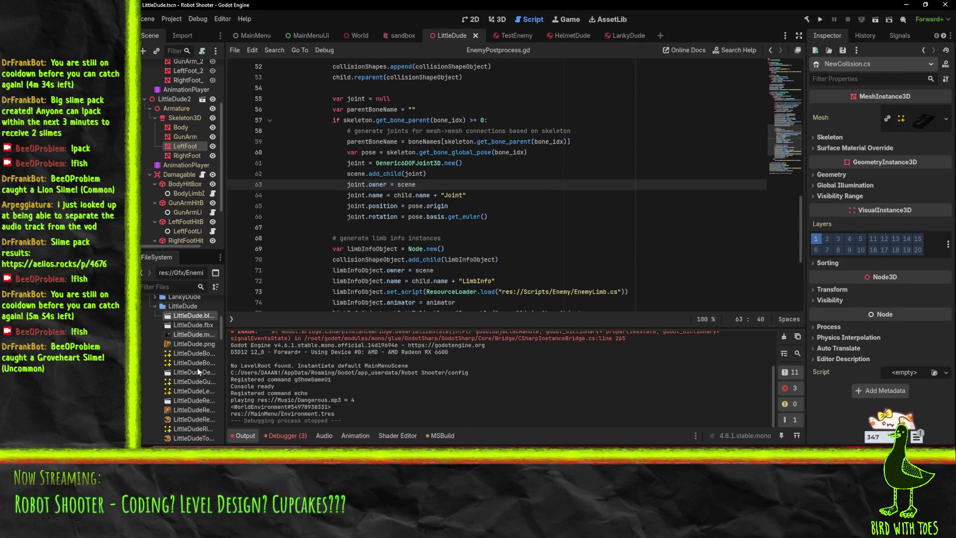
Reimport LittleDude.blend, dismiss the load error, and review the owner-inconsistency warnings in Output
right_click(180, 314)
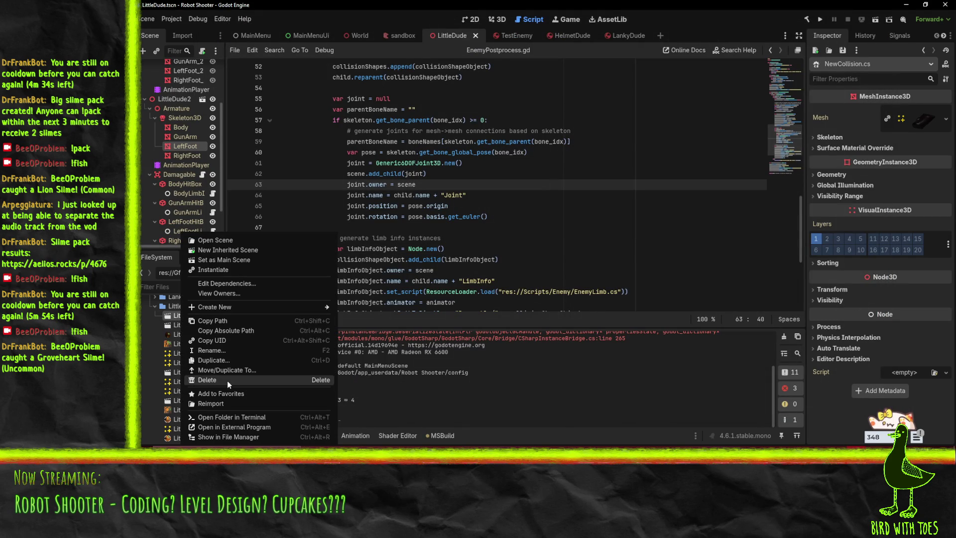
left_click(228, 404)
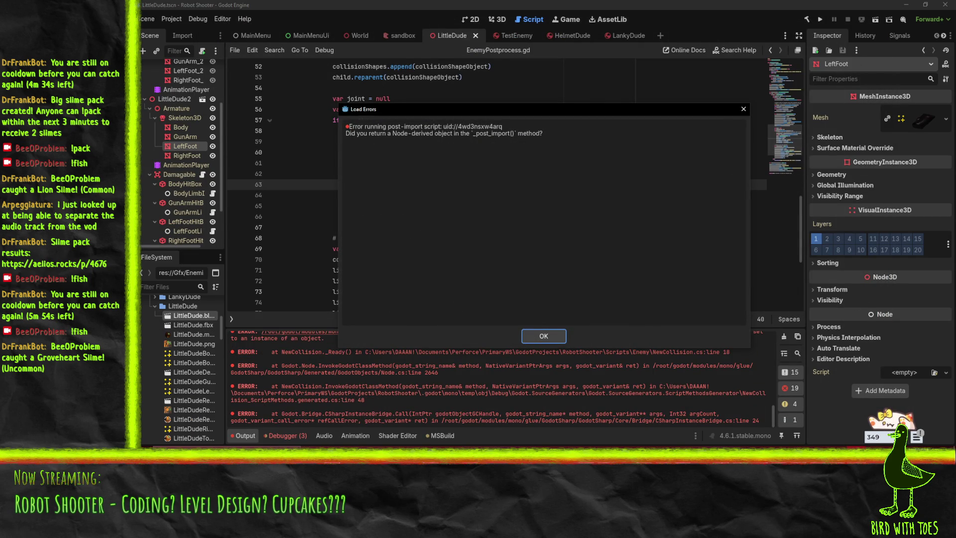
left_click(557, 339)
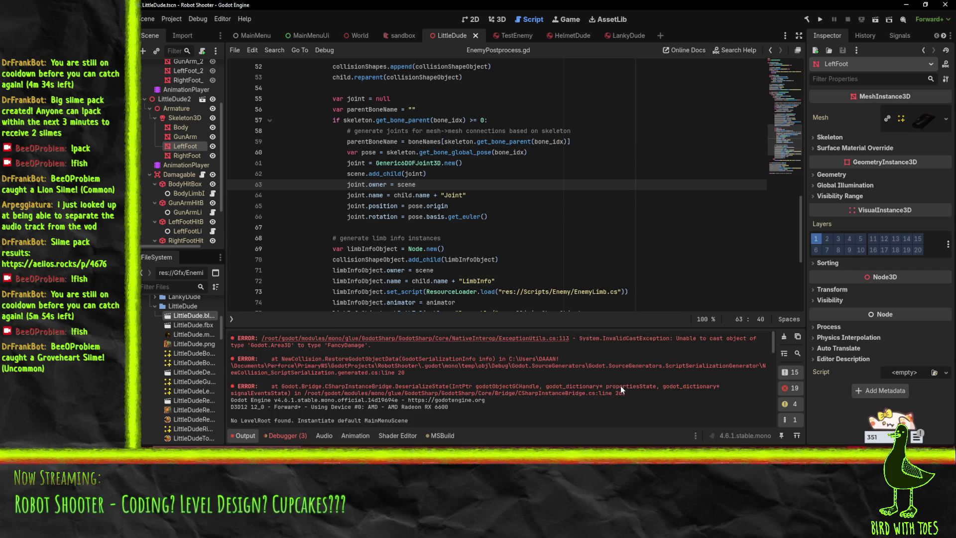
scroll(292, 356, "up", 3)
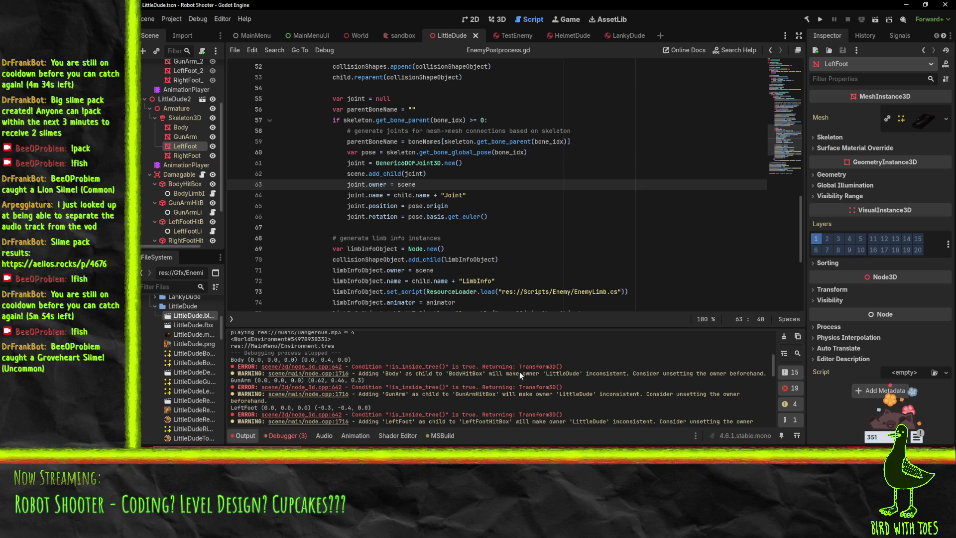
scroll(559, 374, "up", 1)
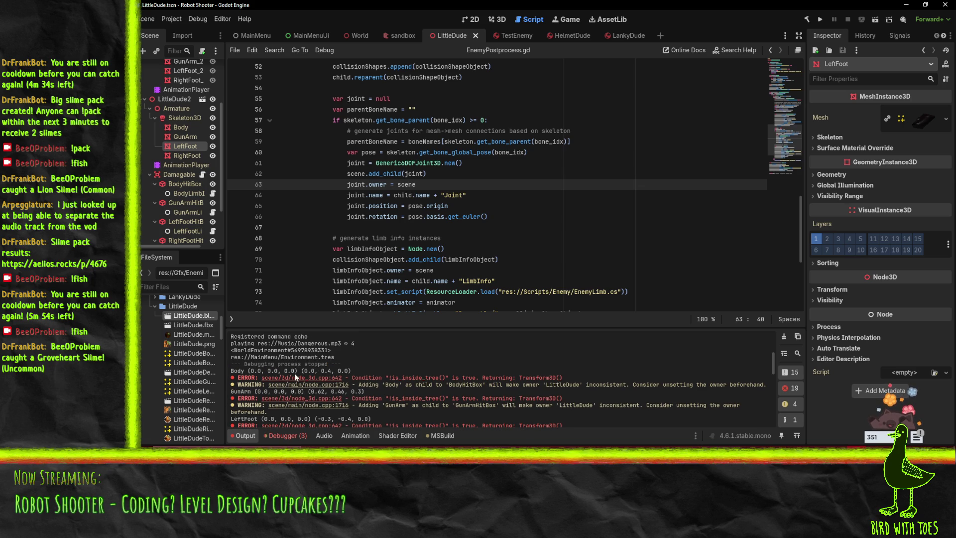
key("Up")
key("Down")
key("Down")
key("End")
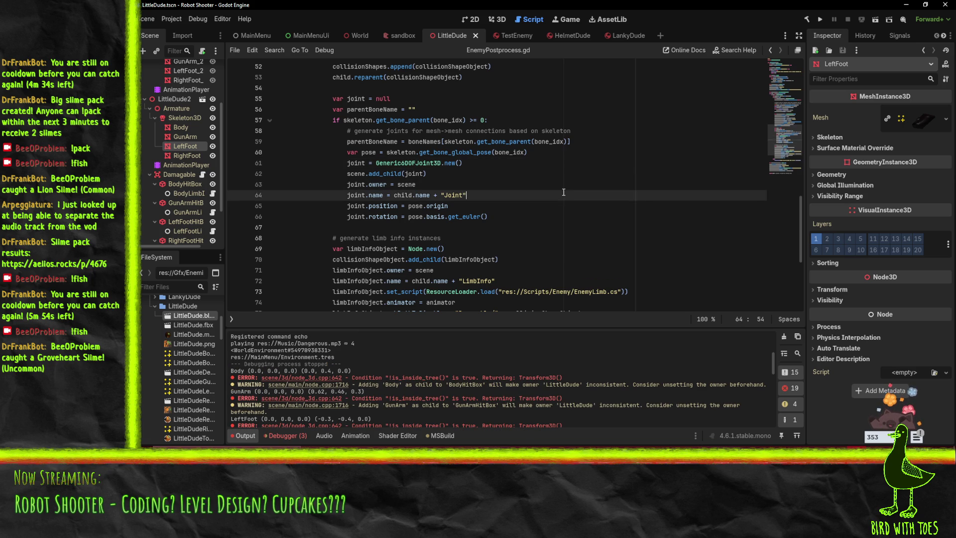
Comment out the child.reparent call on line 53 of EnemyPostprocess.gd with #
scroll(505, 258, "up", 1)
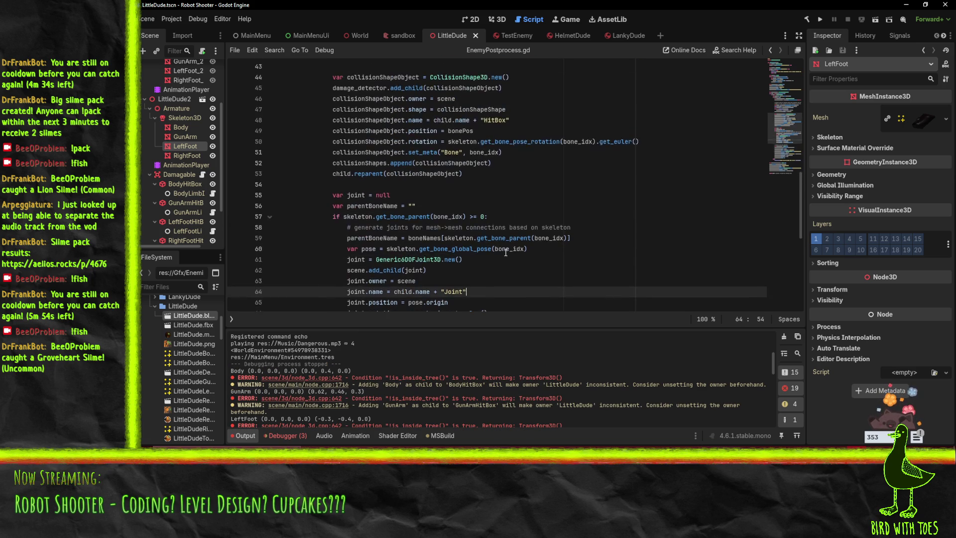
scroll(432, 271, "up", 1)
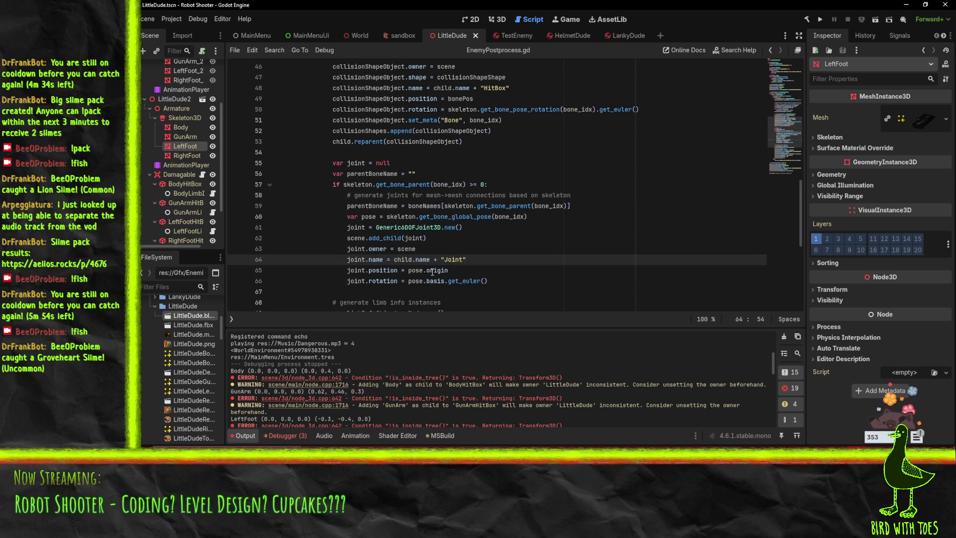
left_click(333, 142)
type("#")
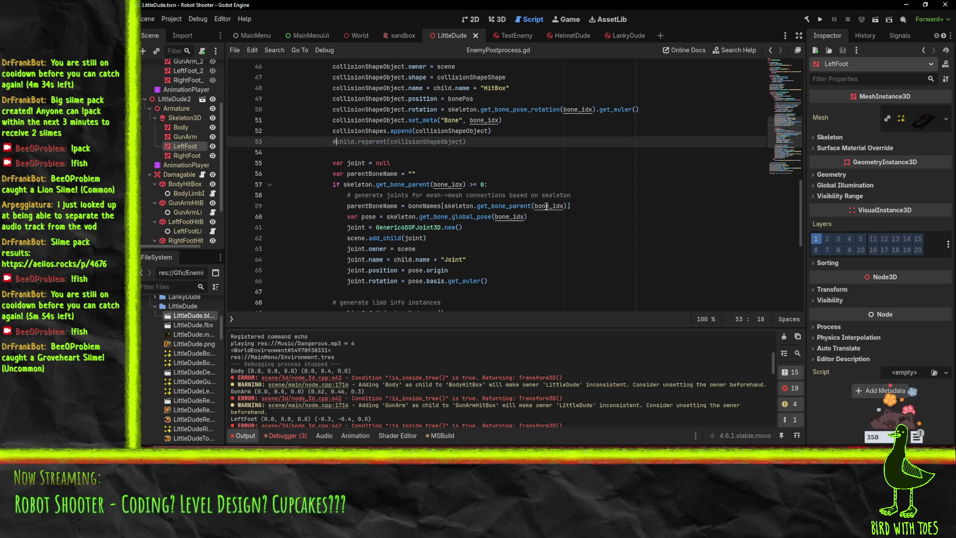
Reimport LittleDude.blend with the edited script, dismiss the load error, and clear Output
right_click(190, 316)
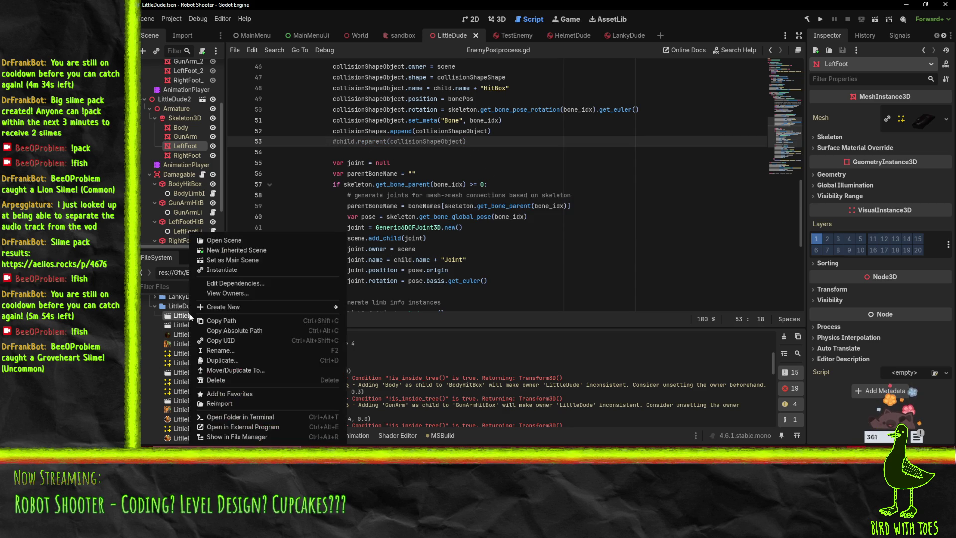
left_click(246, 405)
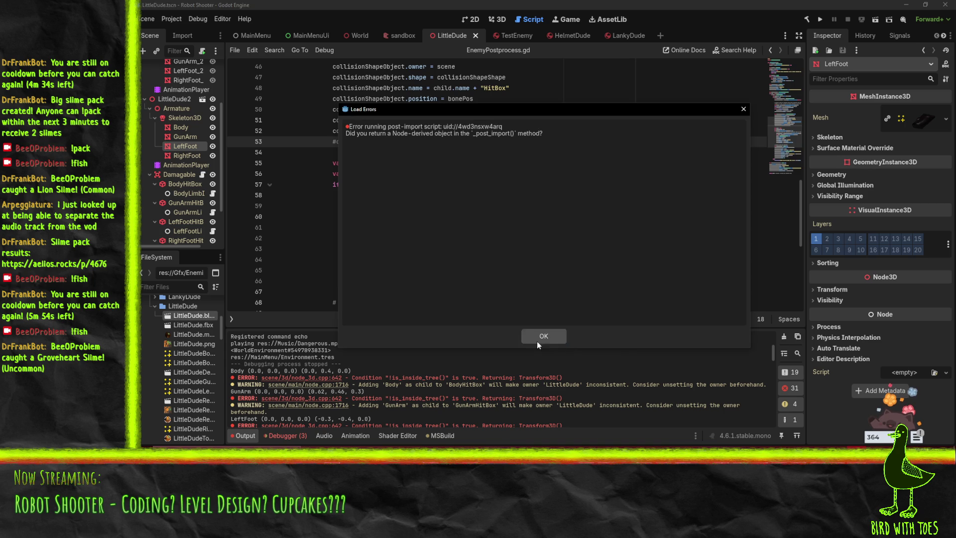
left_click(536, 342)
left_click(786, 338)
scroll(446, 201, "up", 5)
scroll(446, 202, "up", 3)
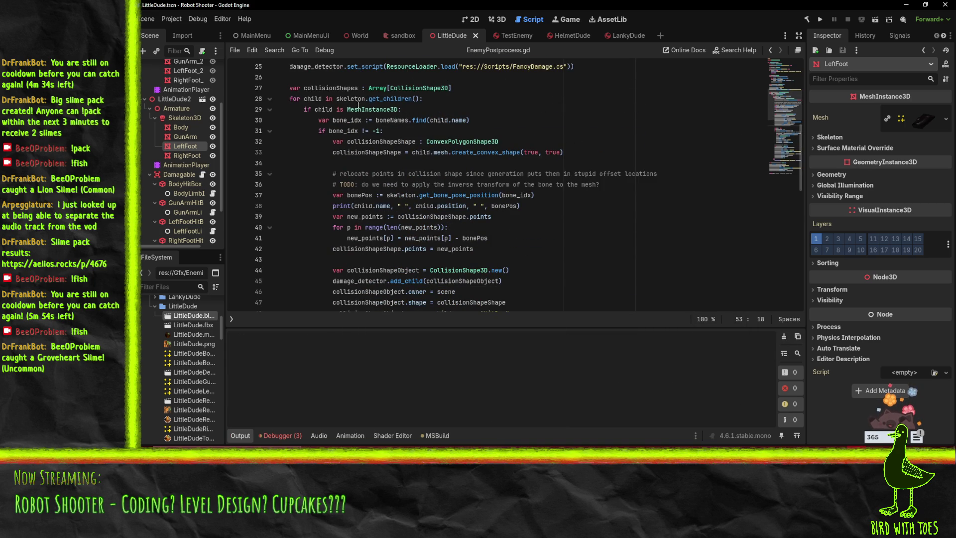
Move the TODO, bonePos and print lines above the shape code in EnemyPostprocess.gd
left_click(460, 195)
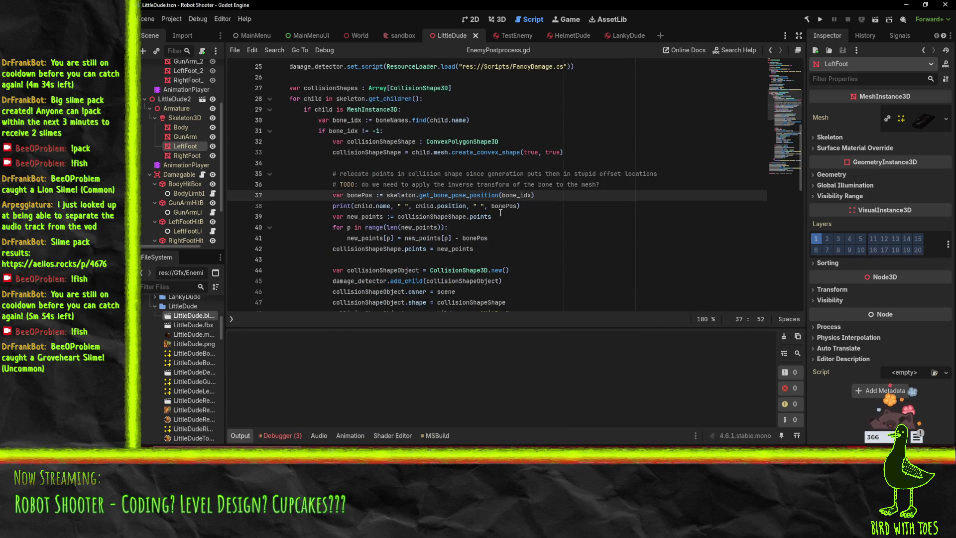
double_click(367, 153)
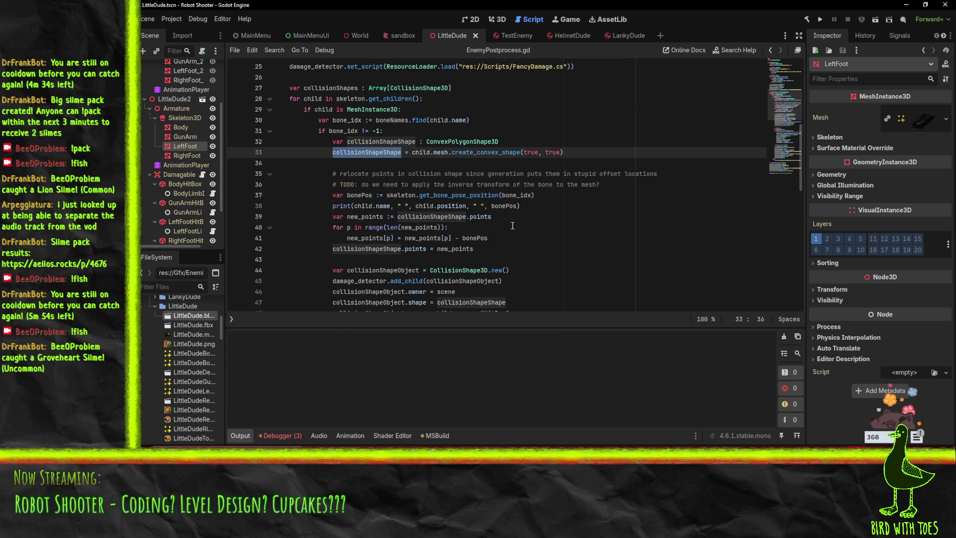
left_click(463, 205)
key("ctrl+End")
key("BackSpace")
key("BackSpace")
key("BackSpace")
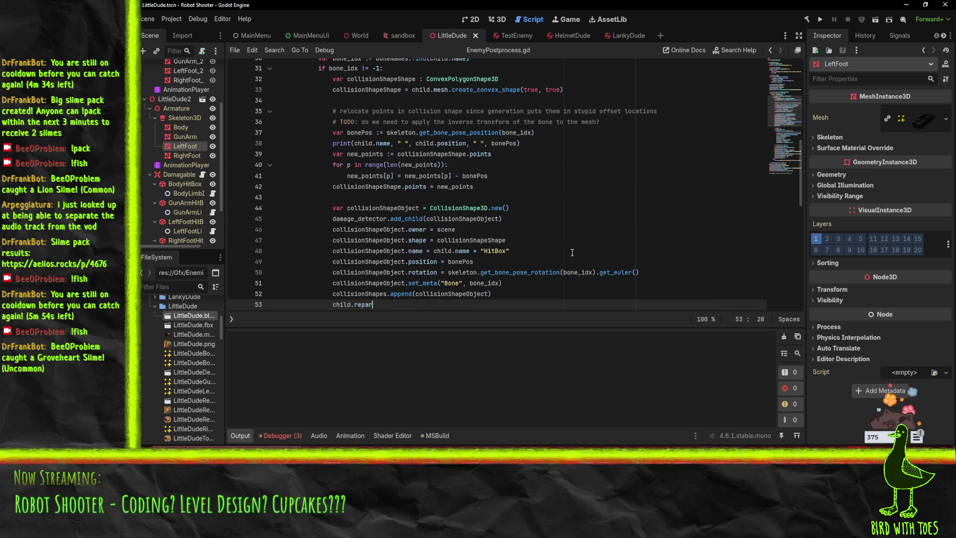
key("ctrl+z")
key("ctrl+z")
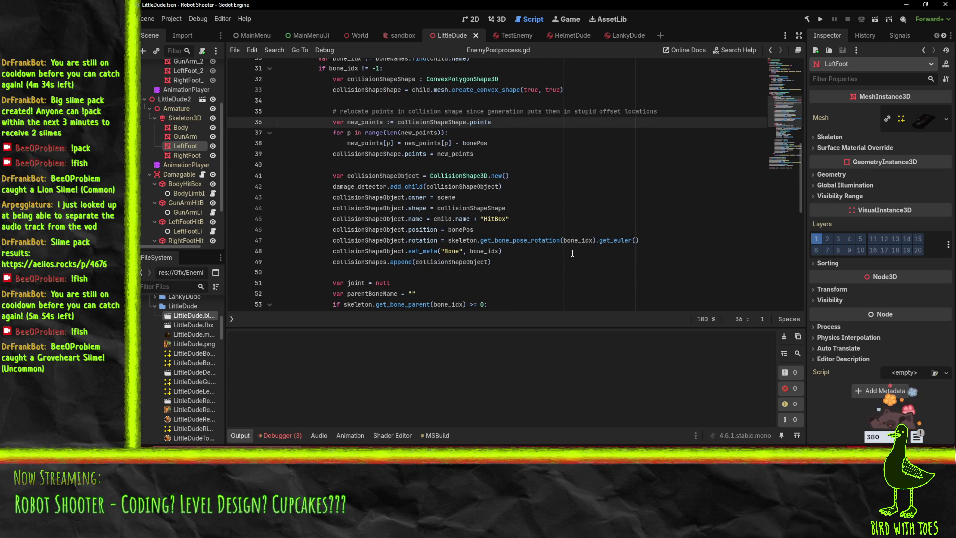
key("ctrl+z")
key("ctrl+z")
key("ctrl+z")
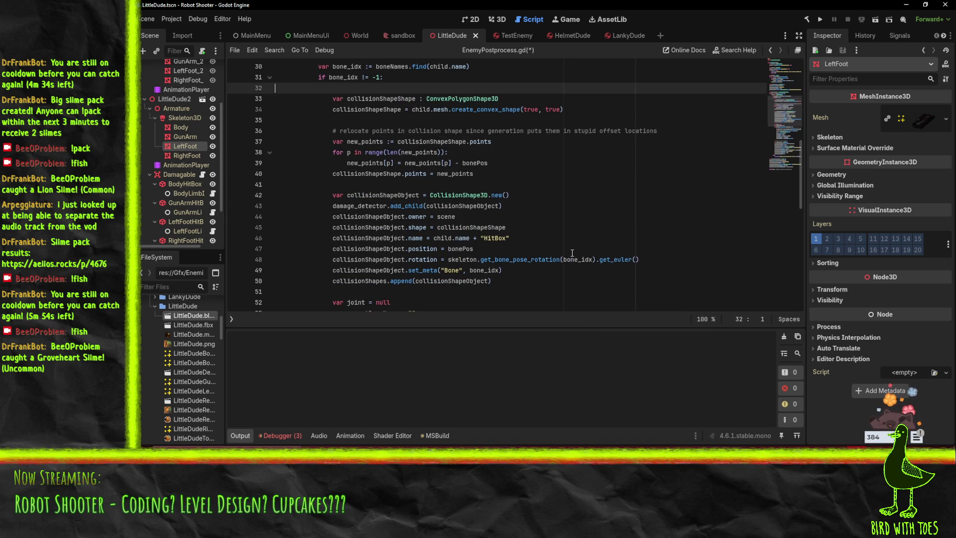
key("ctrl+z")
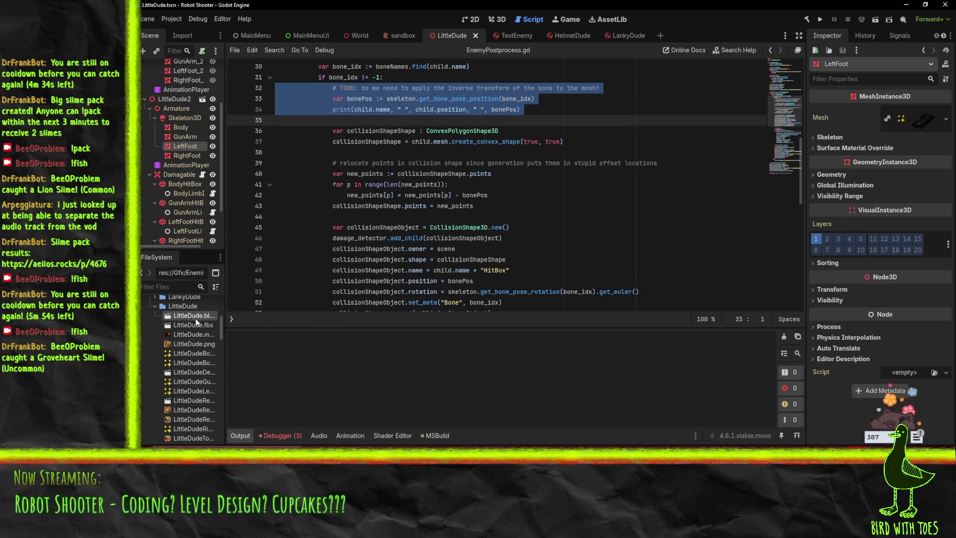
Reimport LittleDude.blend with the reordered code and dismiss the load error
right_click(195, 319)
left_click(246, 402)
left_click(544, 334)
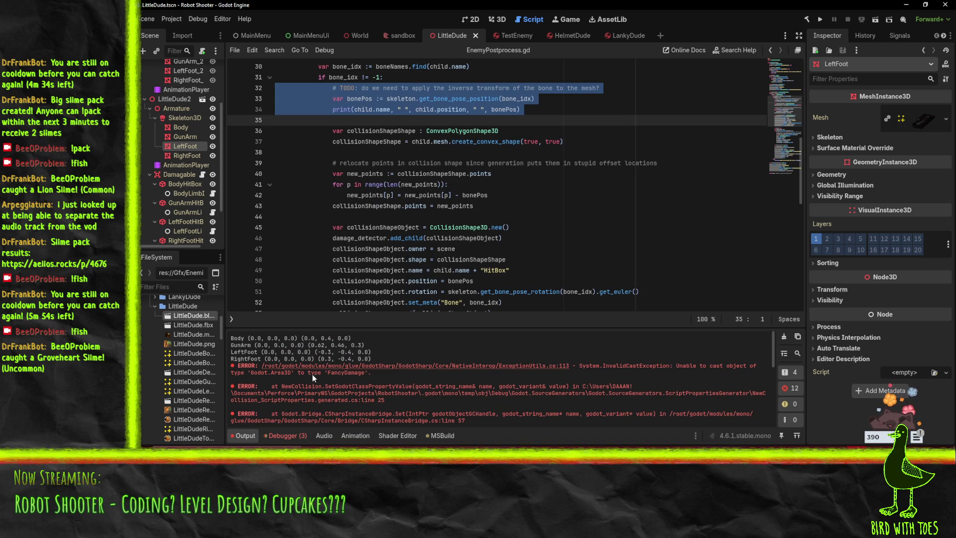
Restore the bone lines below the relocate comment, rebuild the .NET project, and clear Output
left_click(522, 229)
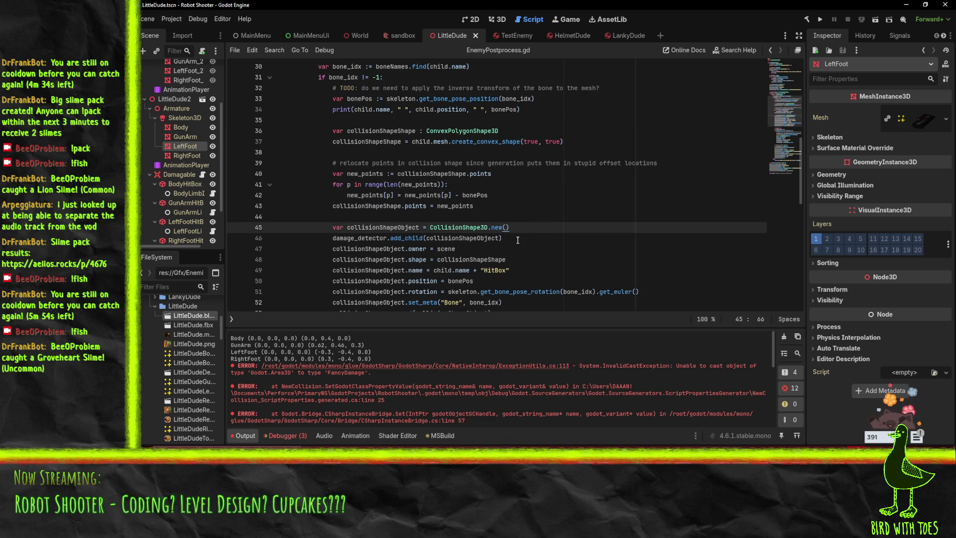
key("Up")
key("Up")
key("Up")
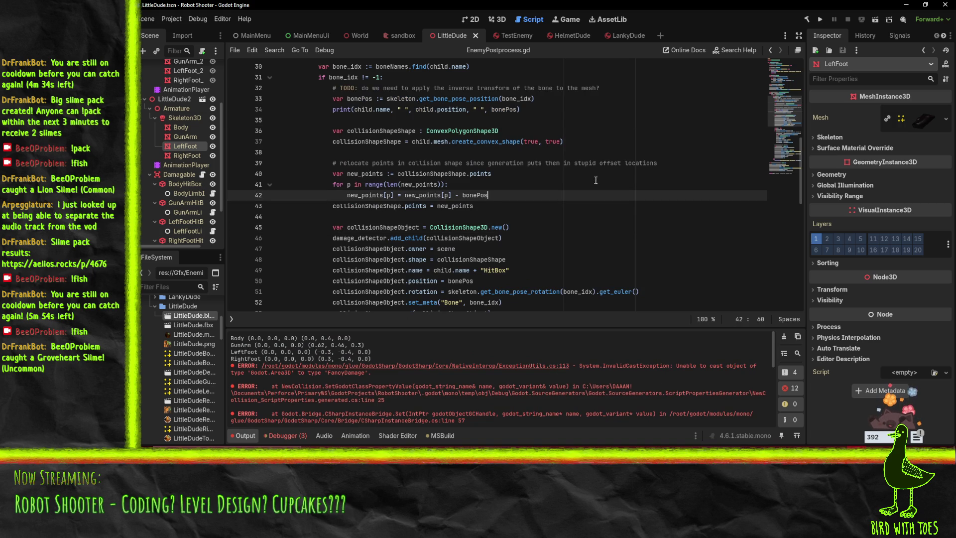
key("ctrl+z")
key("ctrl+z")
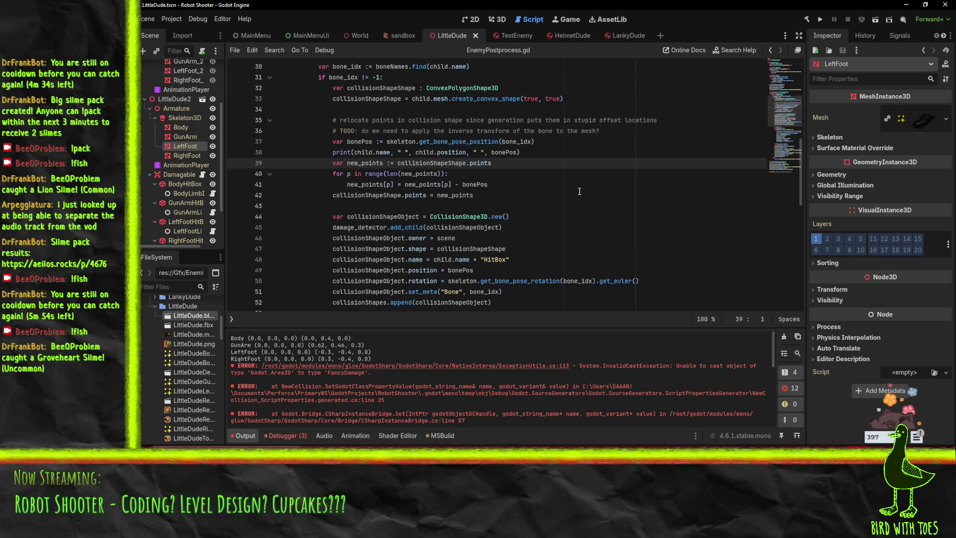
left_click(600, 228)
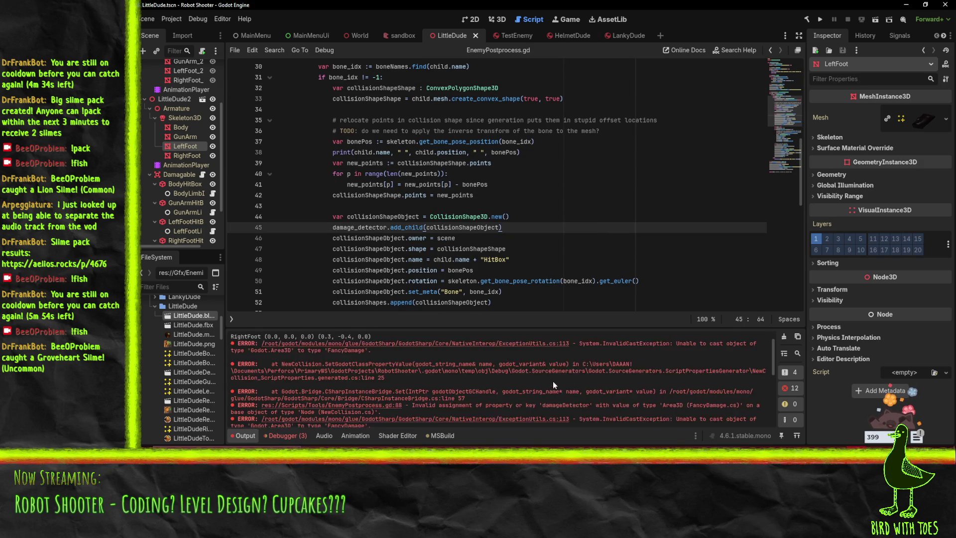
left_click_drag(493, 163, 662, 120)
left_click(805, 20)
left_click(642, 166)
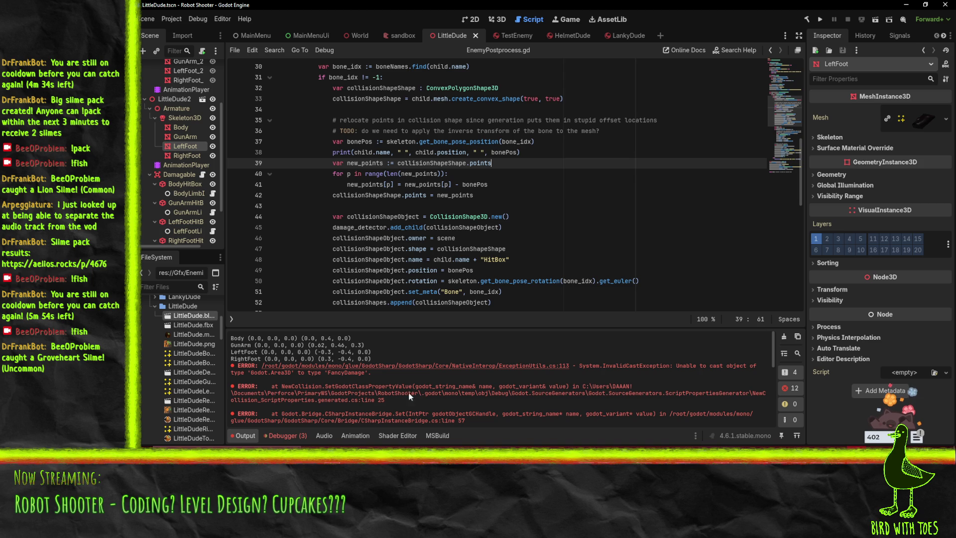
left_click(783, 337)
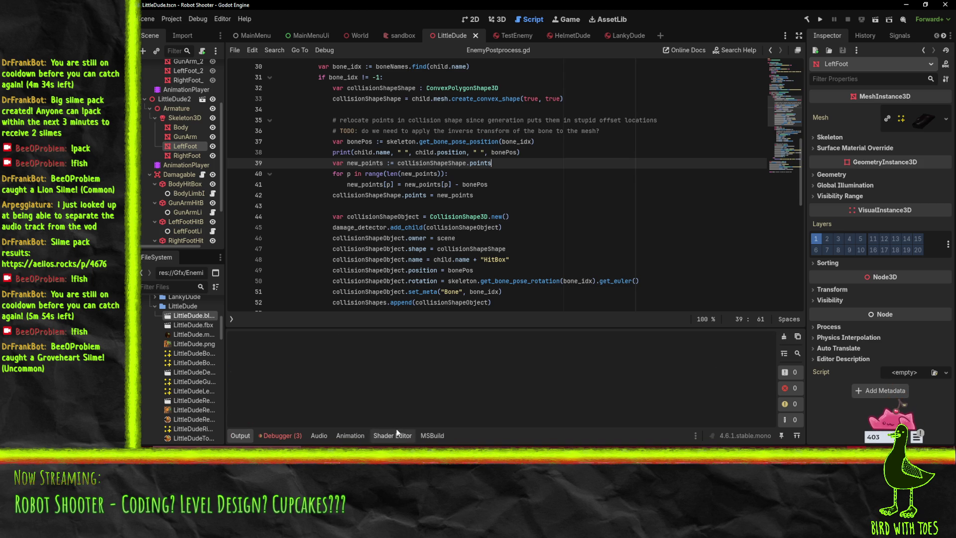
Reimport LittleDude.blend after the rebuild and read the bone position prints and FancyDamage cast error
right_click(182, 315)
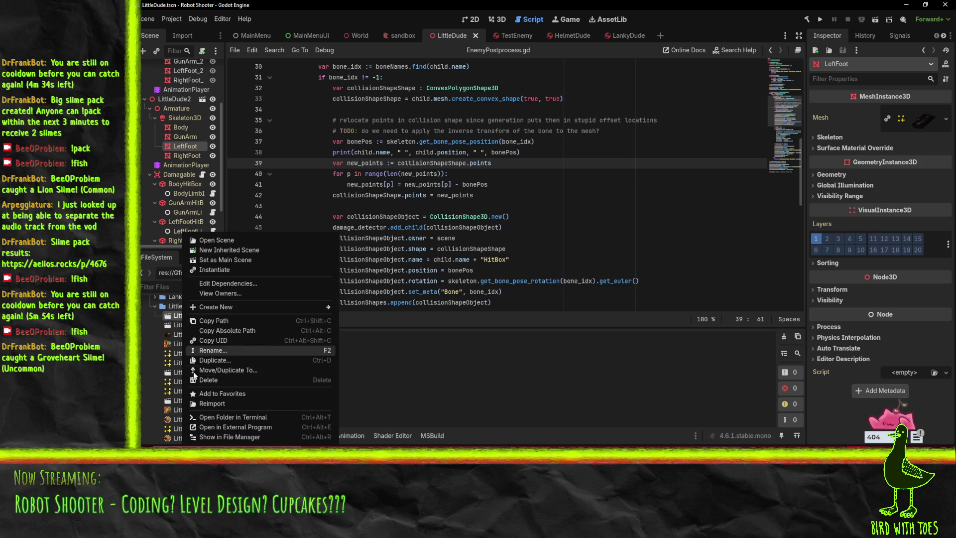
left_click(255, 402)
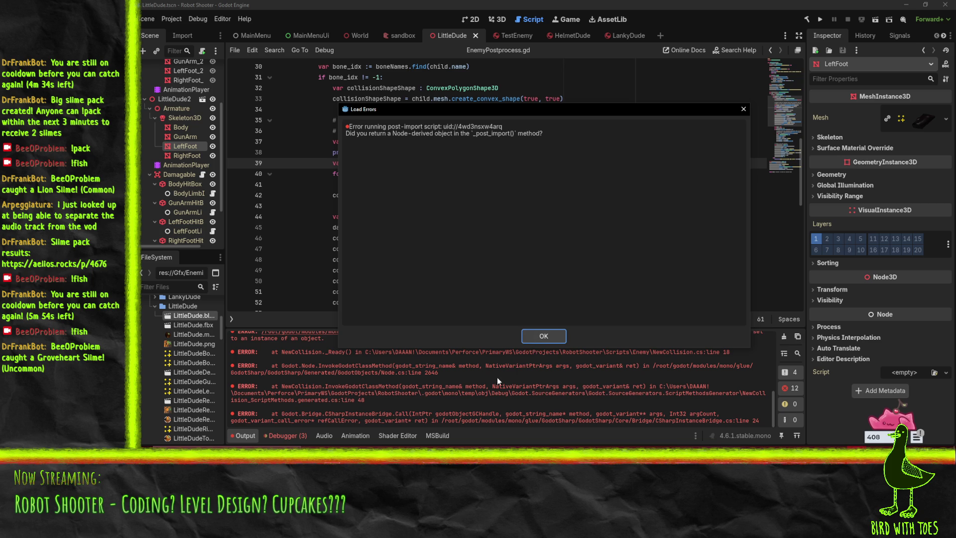
left_click(542, 339)
scroll(481, 365, "up", 3)
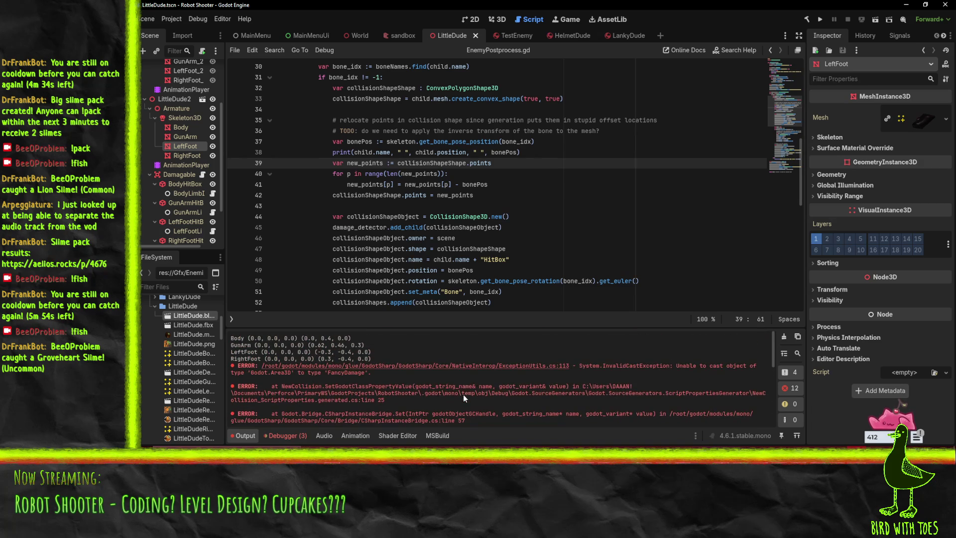
scroll(542, 145, "down", 9)
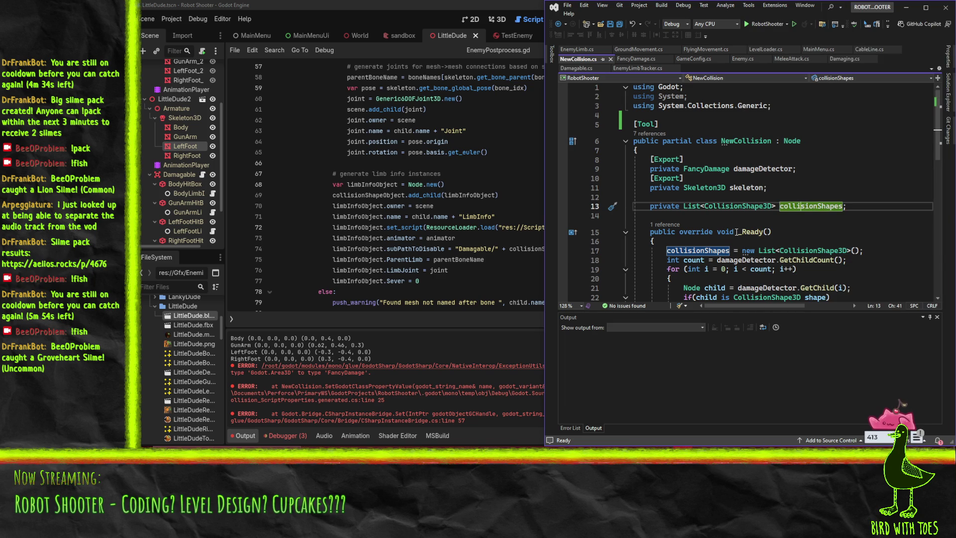
Place the cursor at the start of NewCollision.cs's [Tool] line, then switch back to Godot
left_click(758, 126)
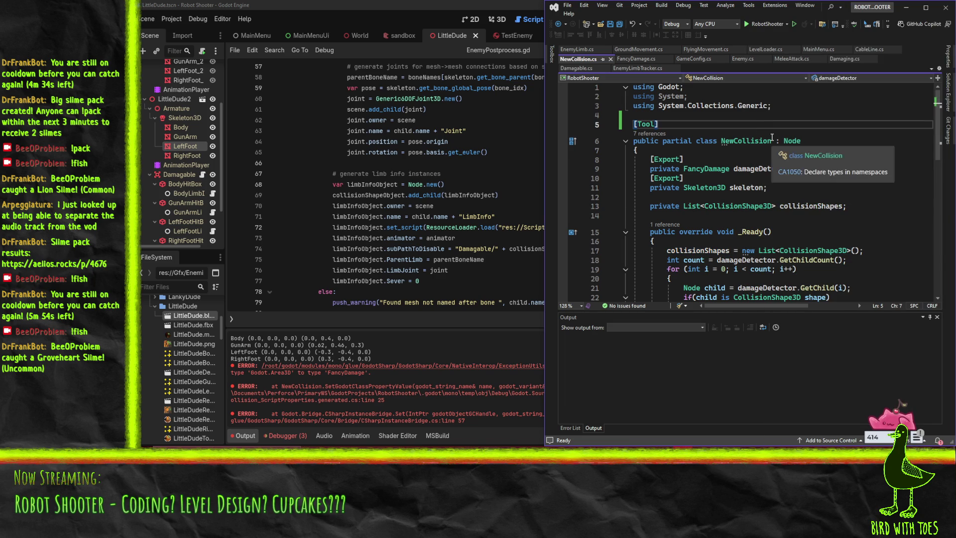
key("Home")
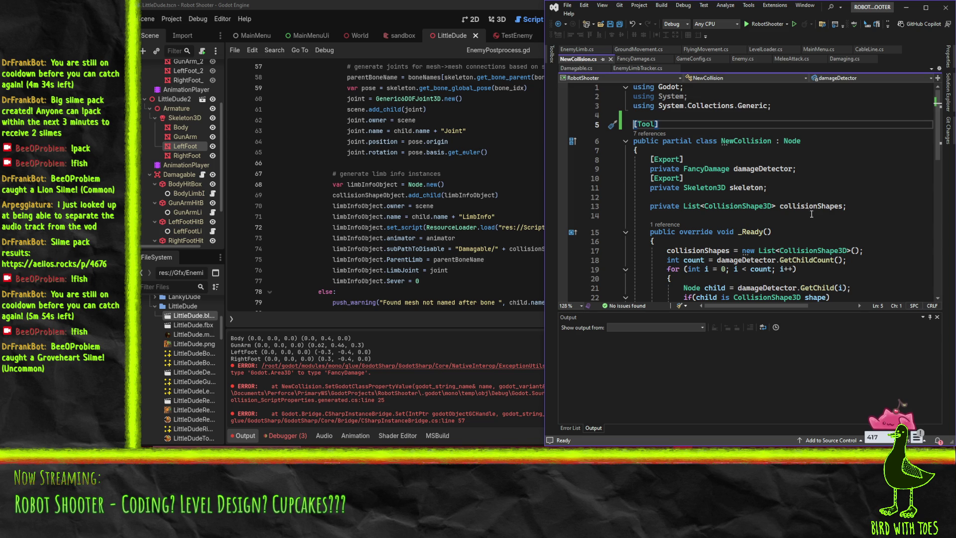
left_click(440, 239)
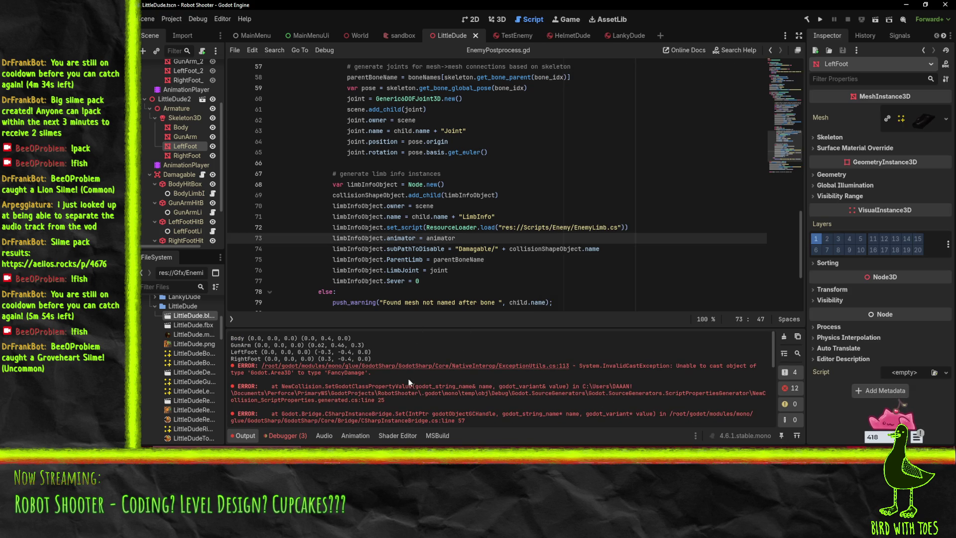
Follow the EnemyPostprocess.gd:87 error link in Output to the damageDetector assignment line
scroll(413, 384, "down", 5)
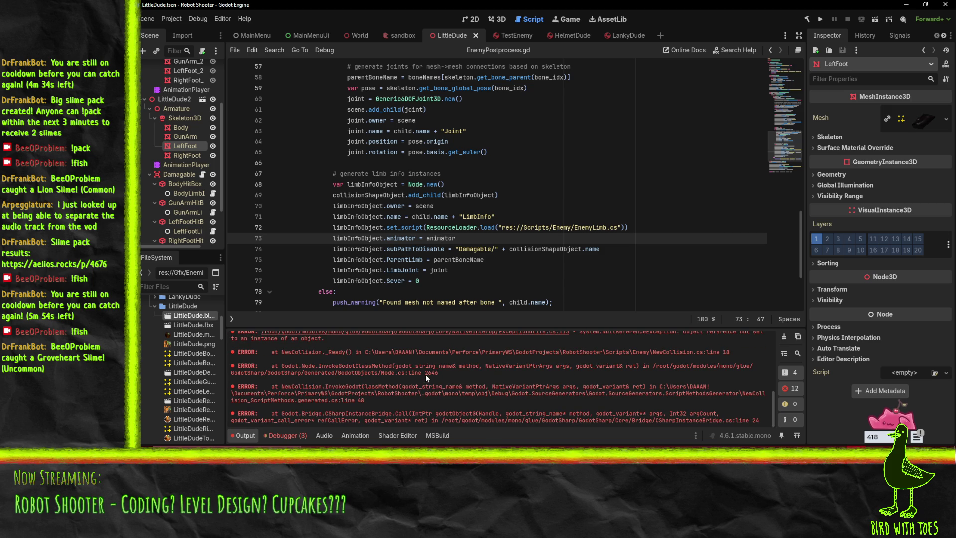
scroll(543, 413, "up", 4)
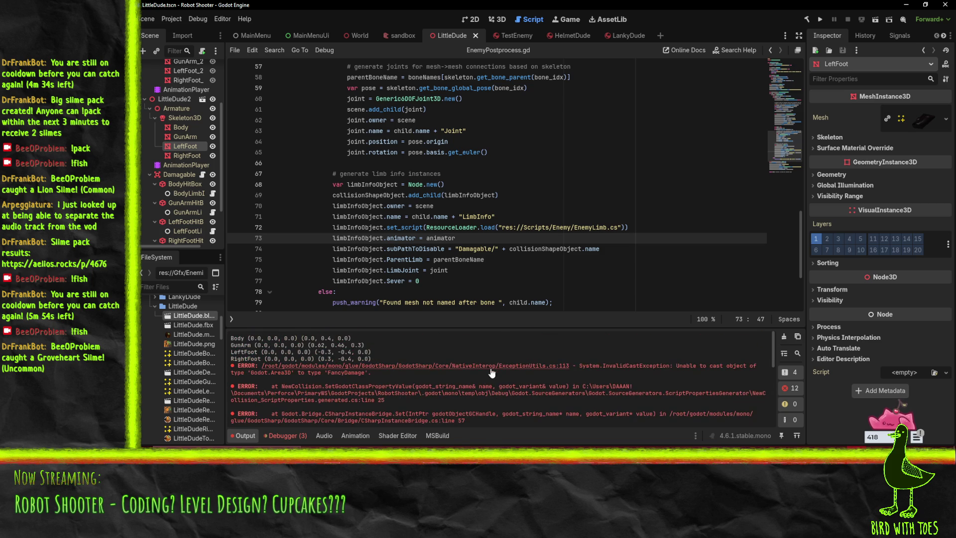
scroll(446, 395, "down", 2)
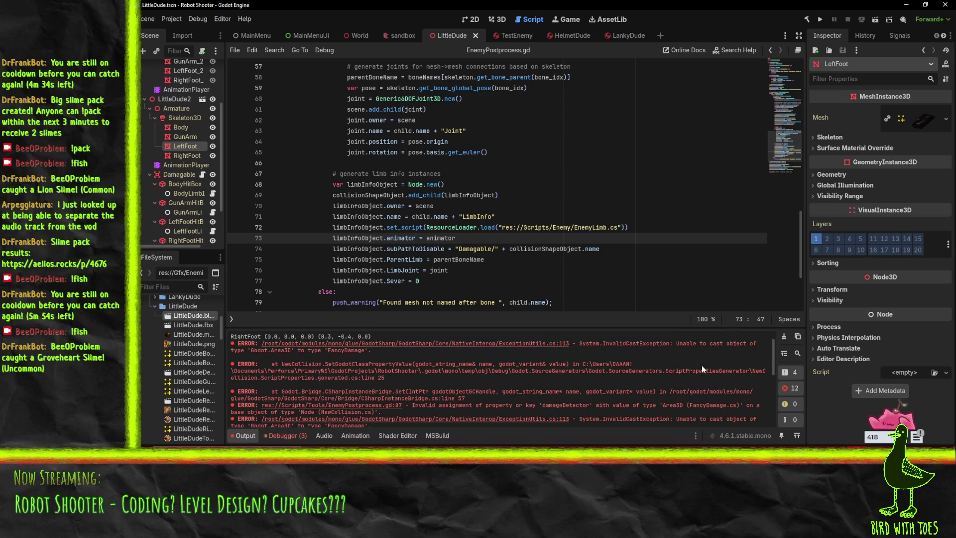
scroll(701, 363, "down", 1)
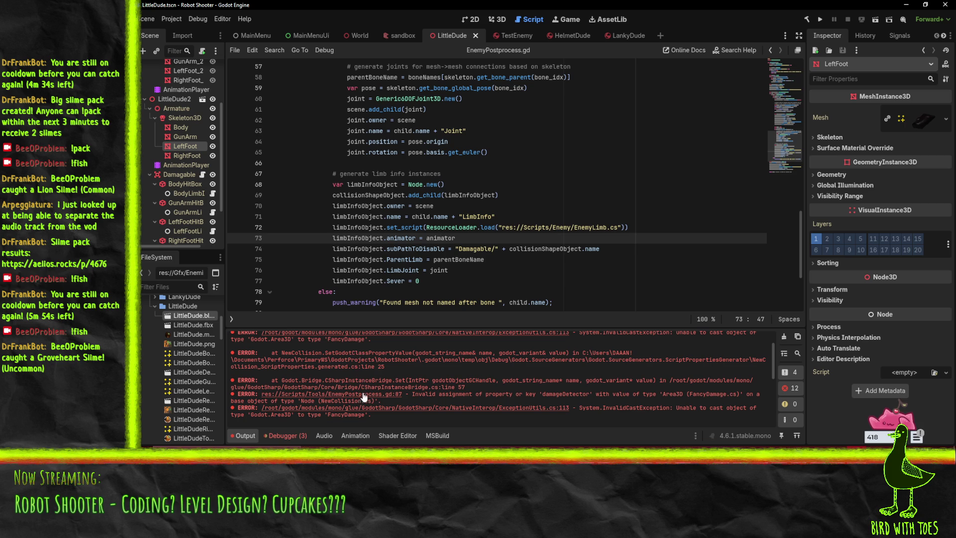
left_click(364, 395)
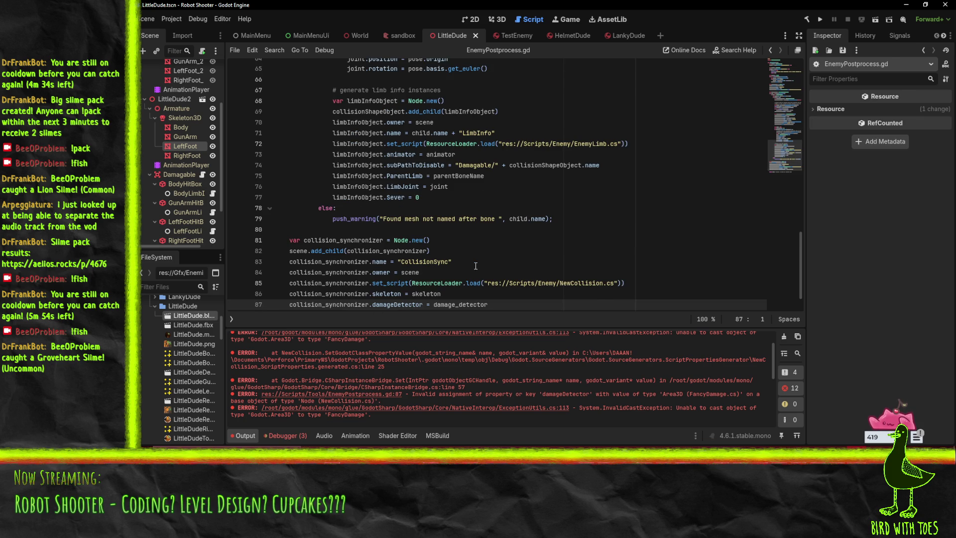
scroll(450, 272, "down", 1)
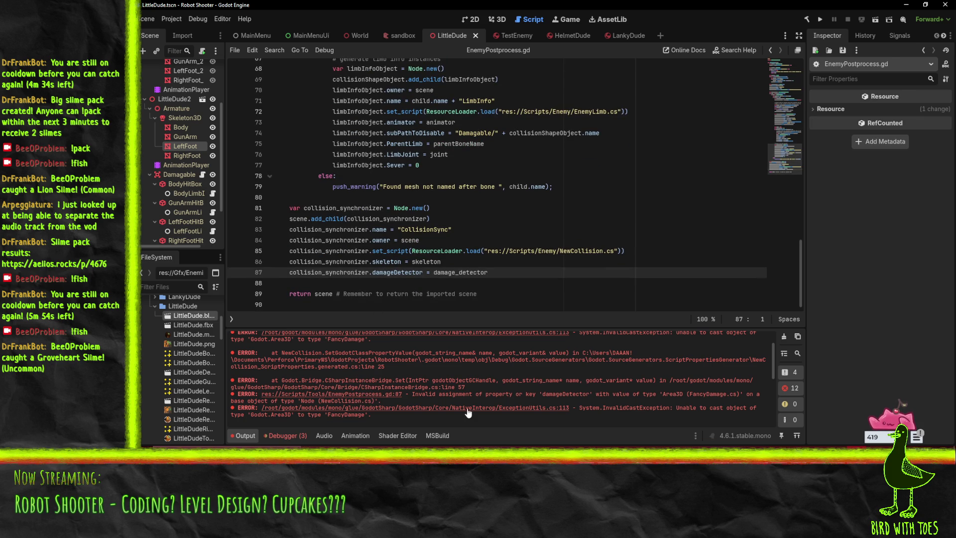
scroll(514, 385, "up", 1)
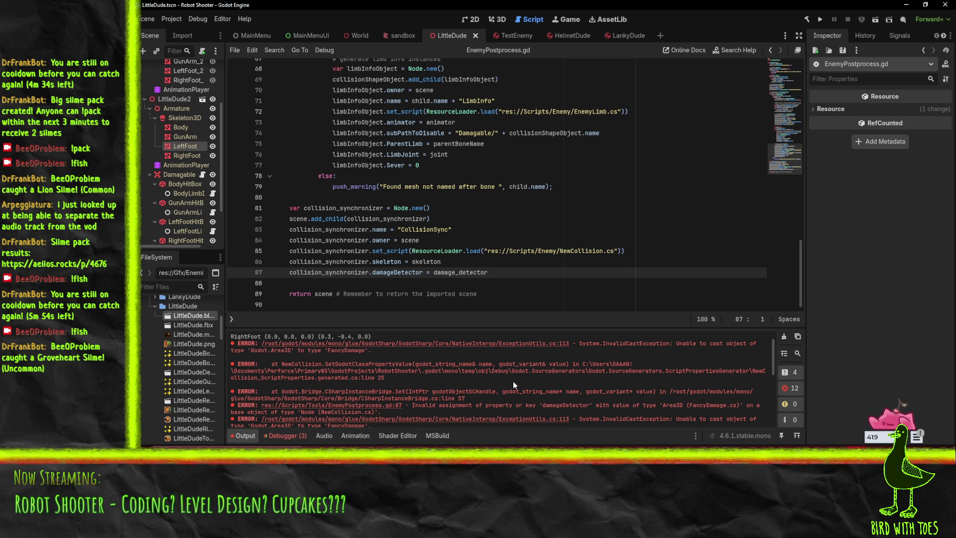
mouse_move(423, 258)
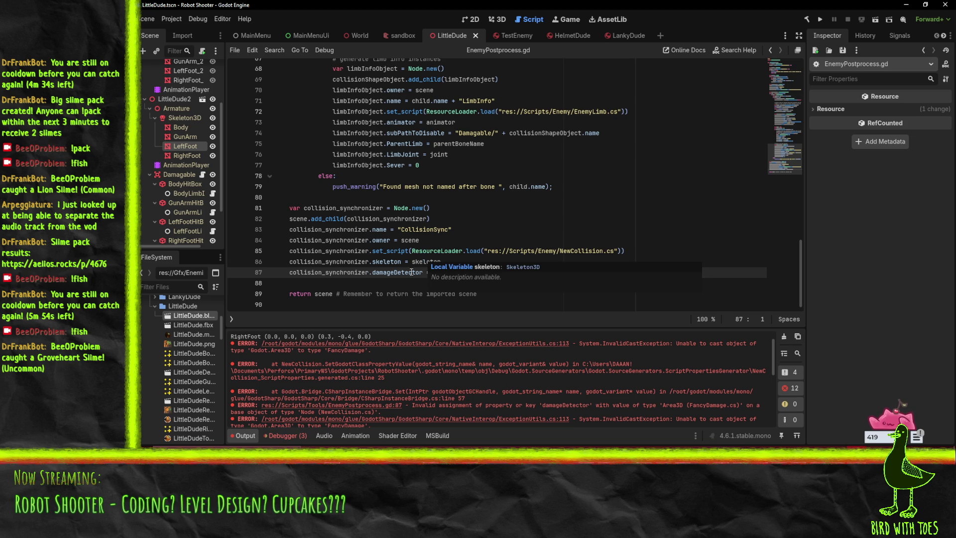
scroll(426, 378, "down", 1)
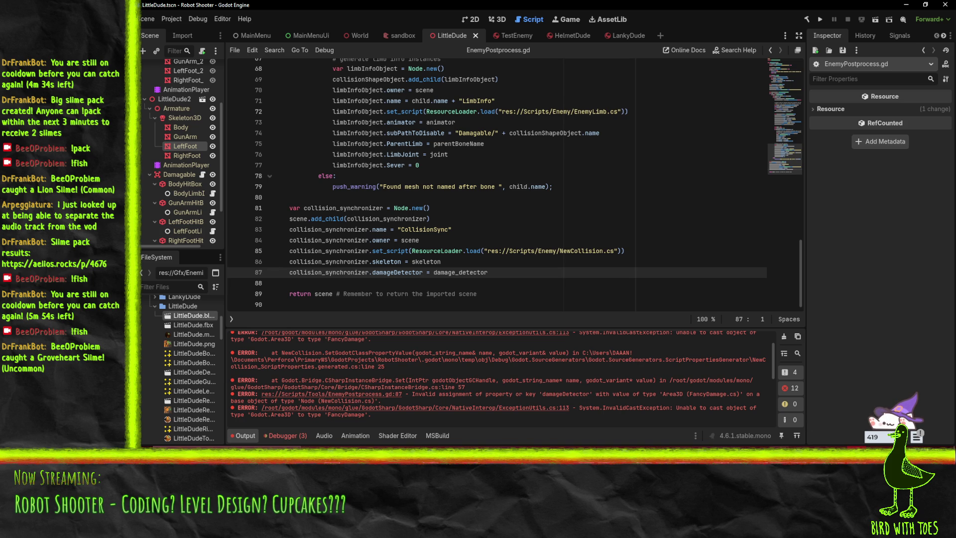
Bring the ROBOTSHOOTER Visual Studio window with NewCollision.cs forward, then return to Godot
mouse_move(723, 461)
left_click(723, 416)
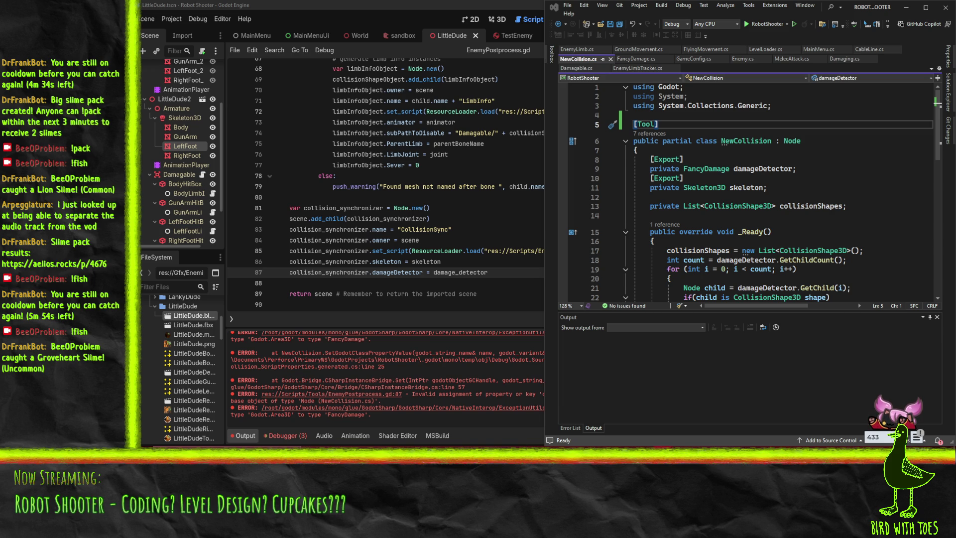
left_click(461, 273)
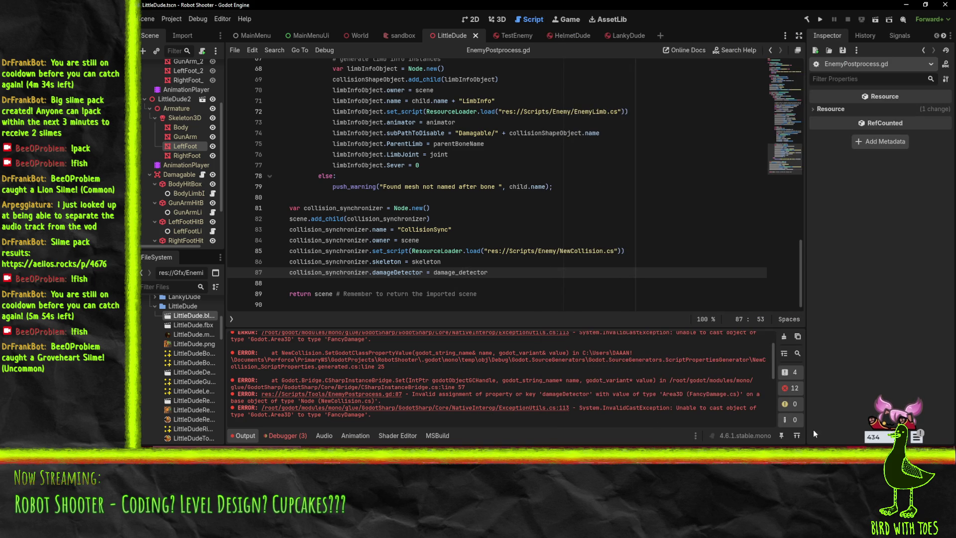
Check in FancyDamage.cs that FancyDamage is based on Area3D, then return to NewCollision.cs
key("alt+Tab")
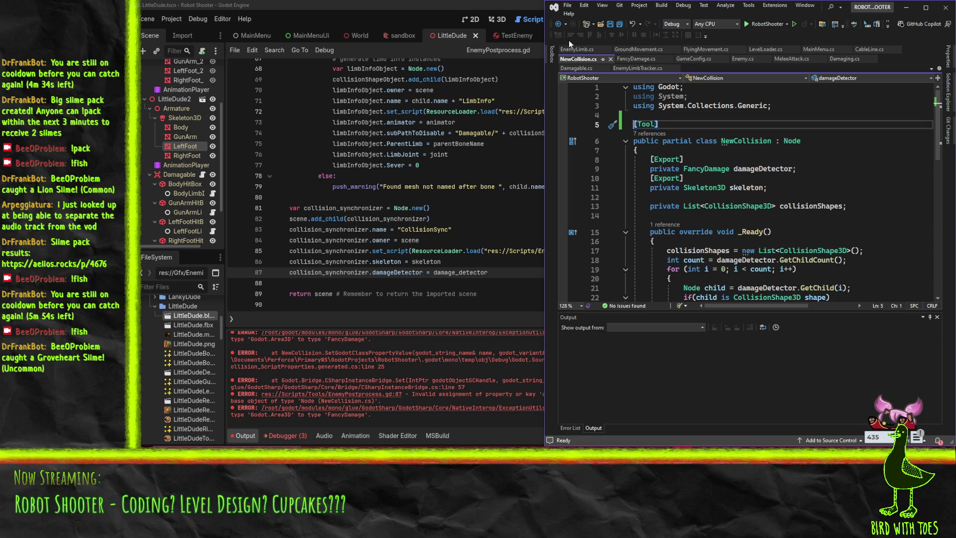
left_click(634, 58)
left_click(788, 132)
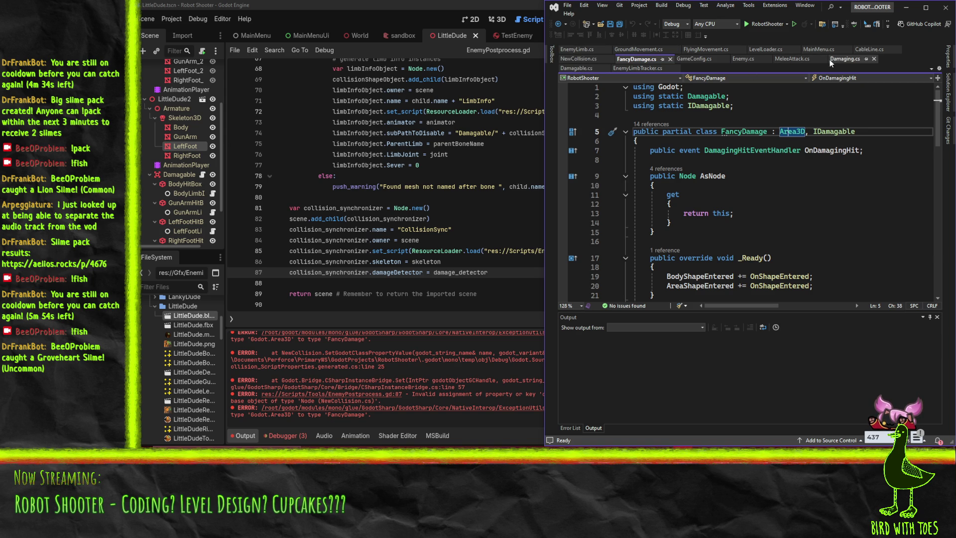
left_click(576, 59)
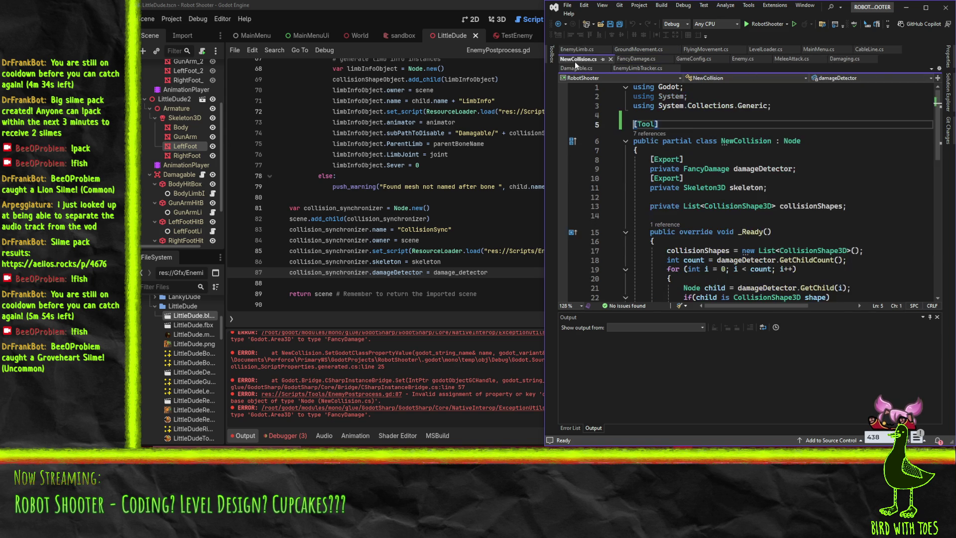
Inspect the FancyDamage-typed damageDetector field and all its uses in NewCollision.cs
left_click(644, 124)
scroll(784, 234, "down", 2)
scroll(784, 234, "up", 2)
left_click(712, 169)
scroll(734, 201, "down", 10)
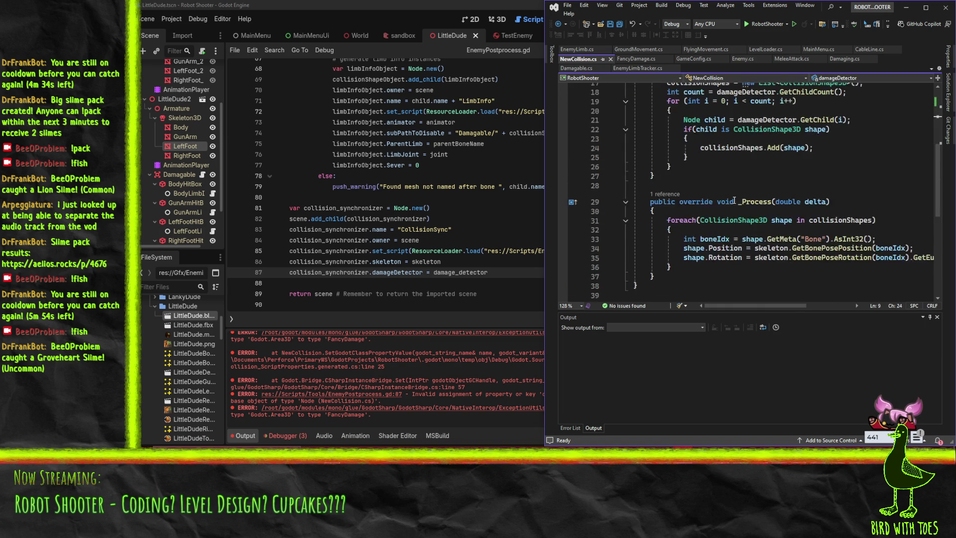
scroll(734, 200, "up", 7)
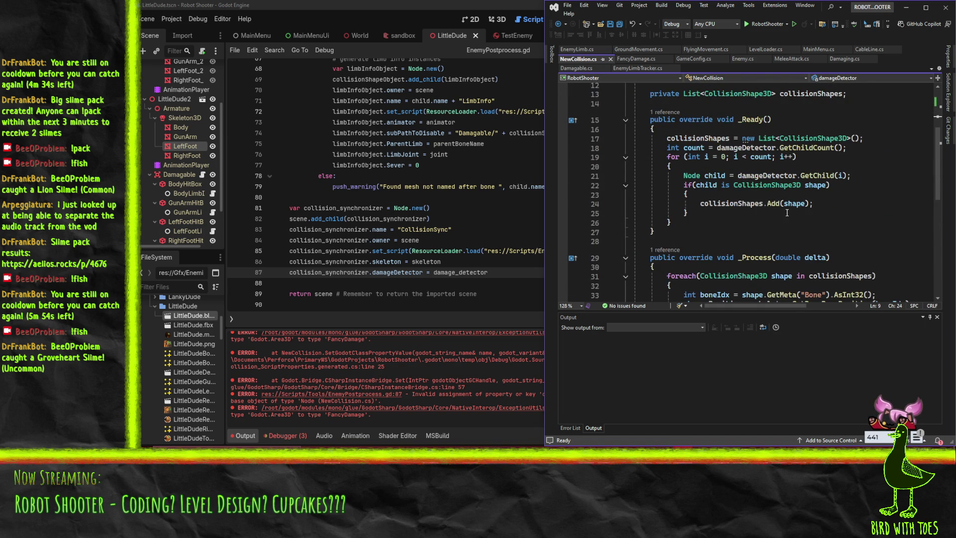
scroll(734, 200, "up", 4)
left_click(746, 169)
left_click(791, 170)
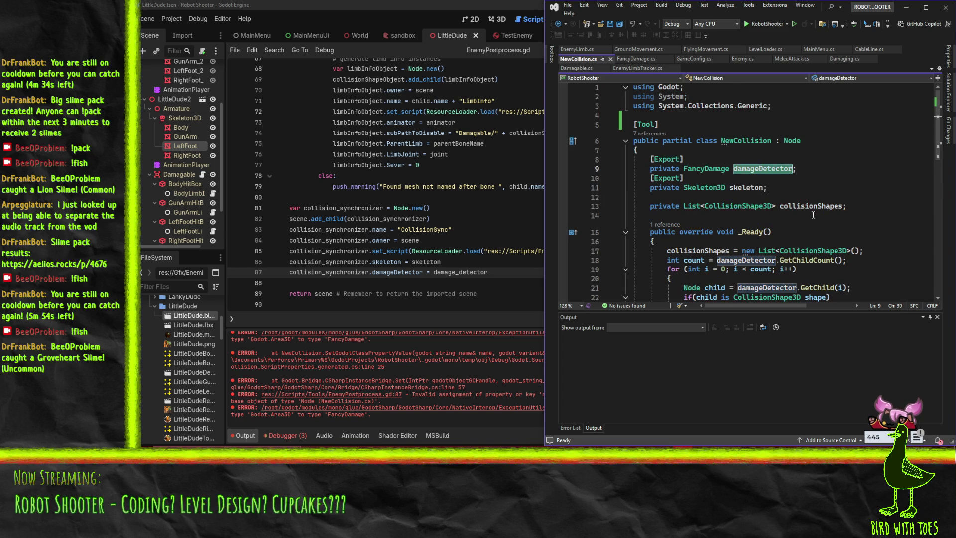
scroll(811, 209, "down", 3)
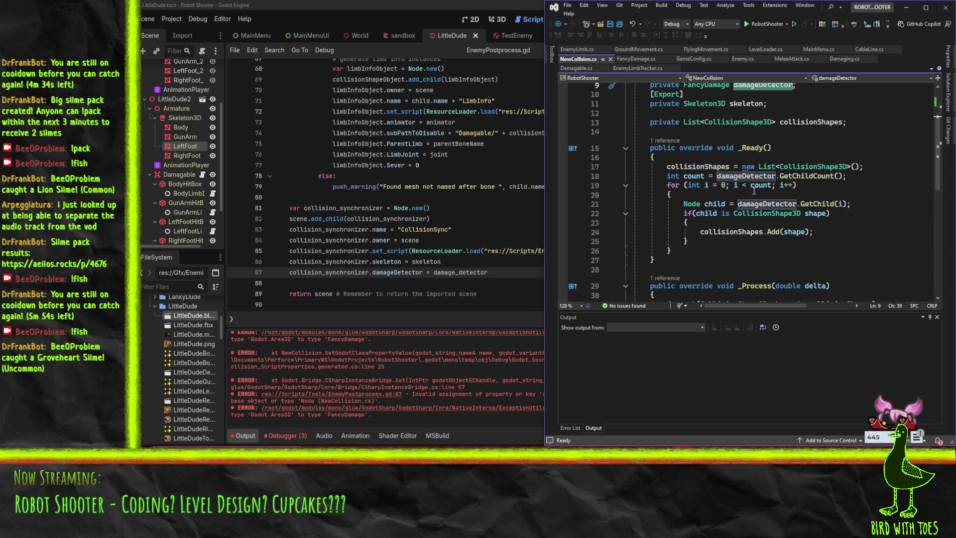
scroll(786, 264, "down", 3)
scroll(787, 264, "down", 3)
scroll(806, 251, "up", 5)
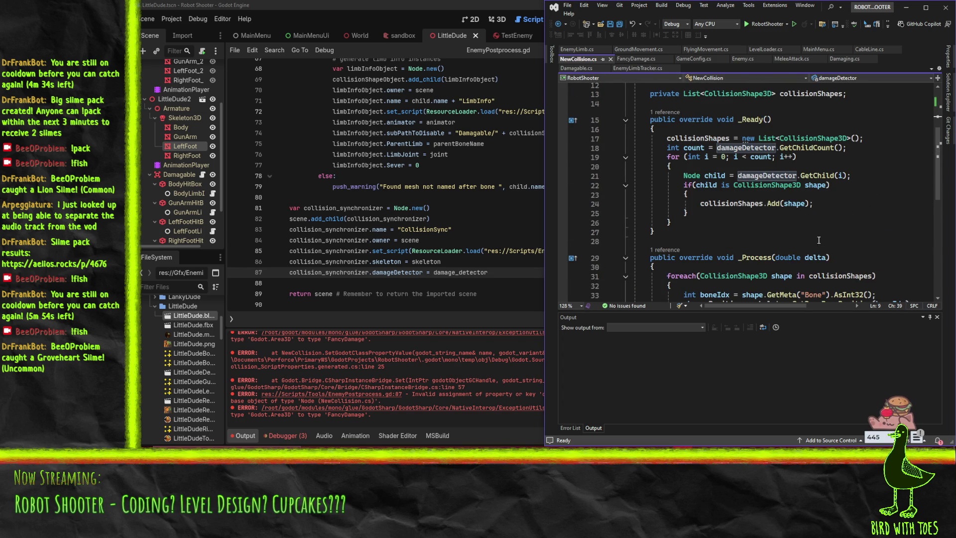
scroll(787, 240, "up", 4)
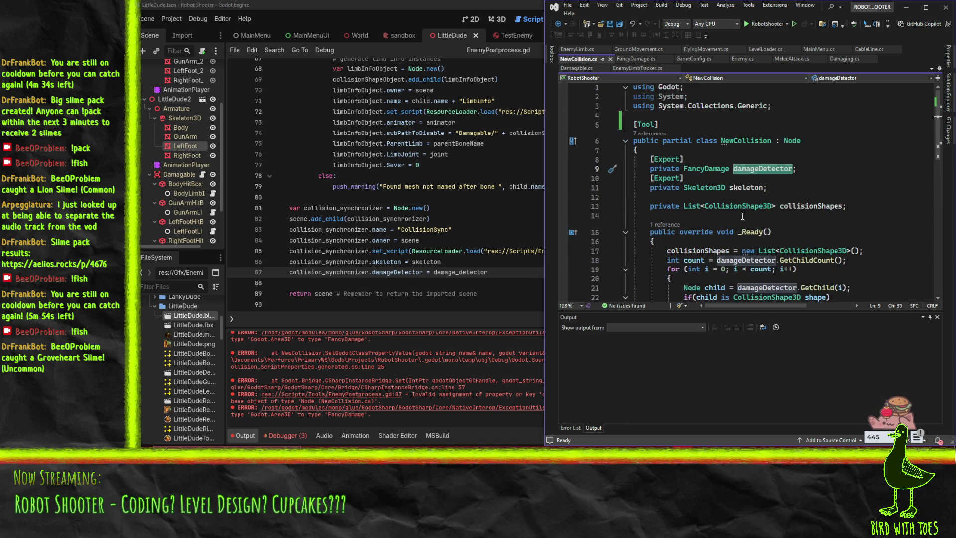
scroll(762, 200, "down", 8)
scroll(779, 207, "up", 4)
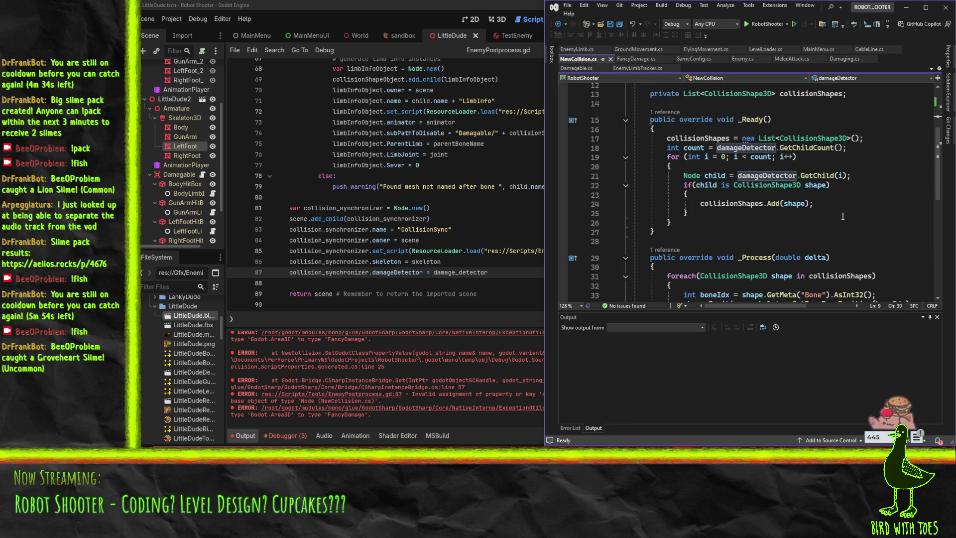
scroll(843, 212, "up", 2)
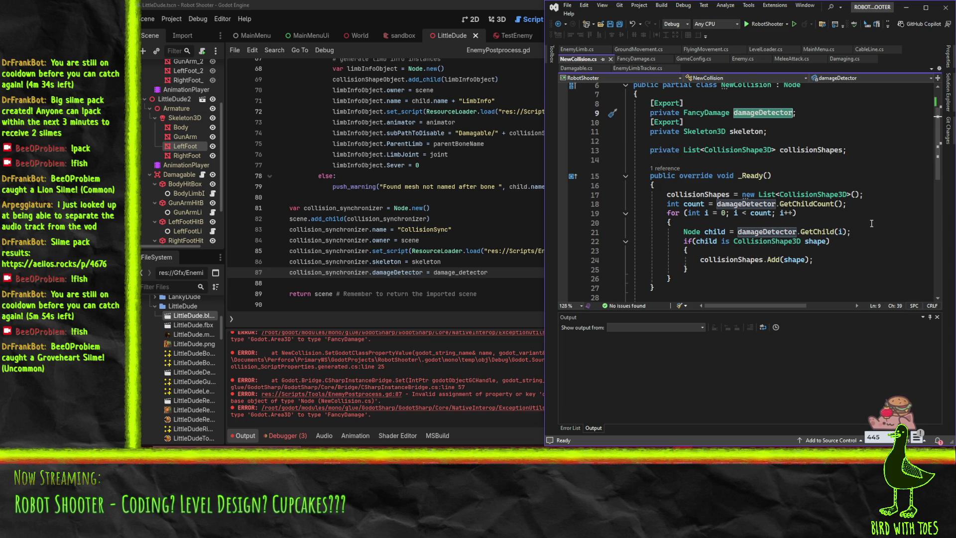
scroll(860, 222, "up", 2)
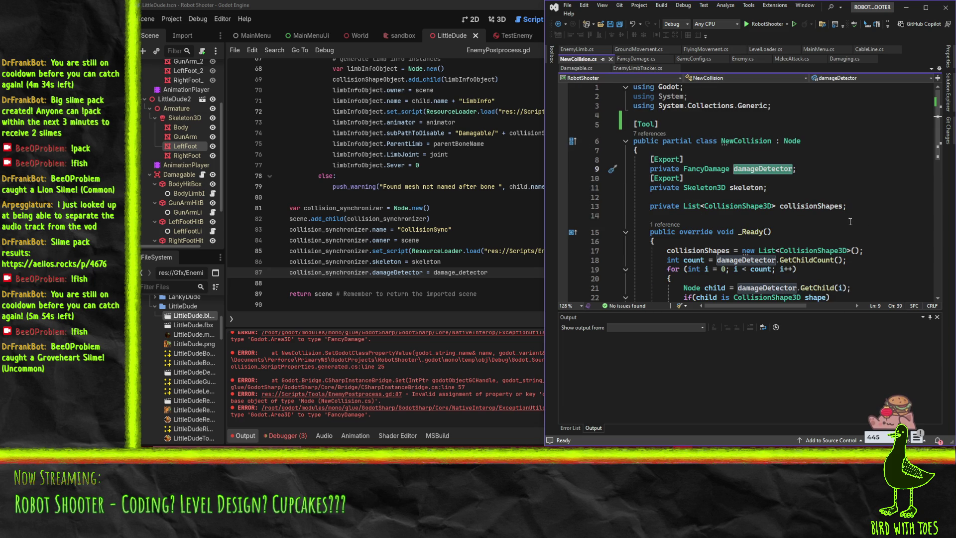
Change damageDetector's type on line 9 to Area3D, save, and rebuild the .NET project in Godot
left_click(719, 169)
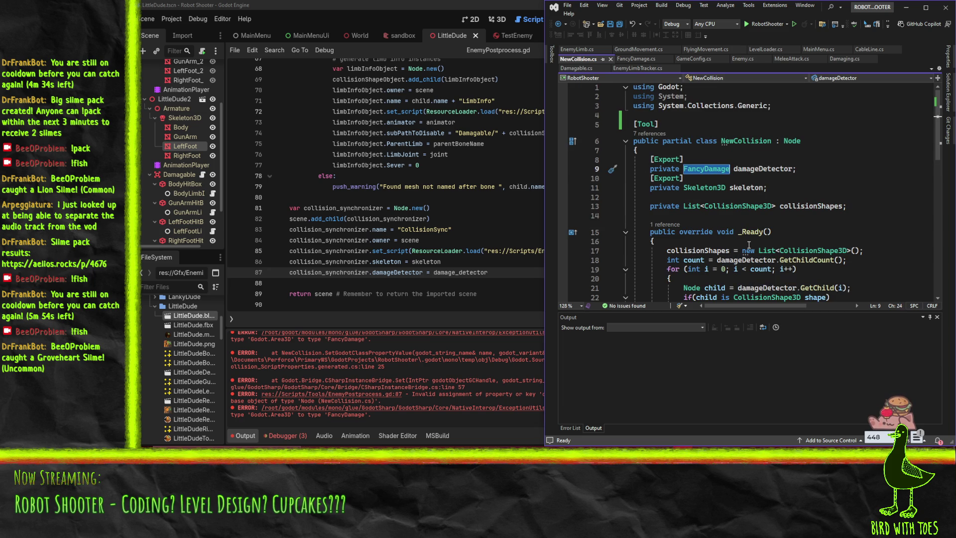
type("Area3D")
left_click(770, 250)
left_click(822, 227)
key("ctrl+s")
scroll(856, 222, "down", 6)
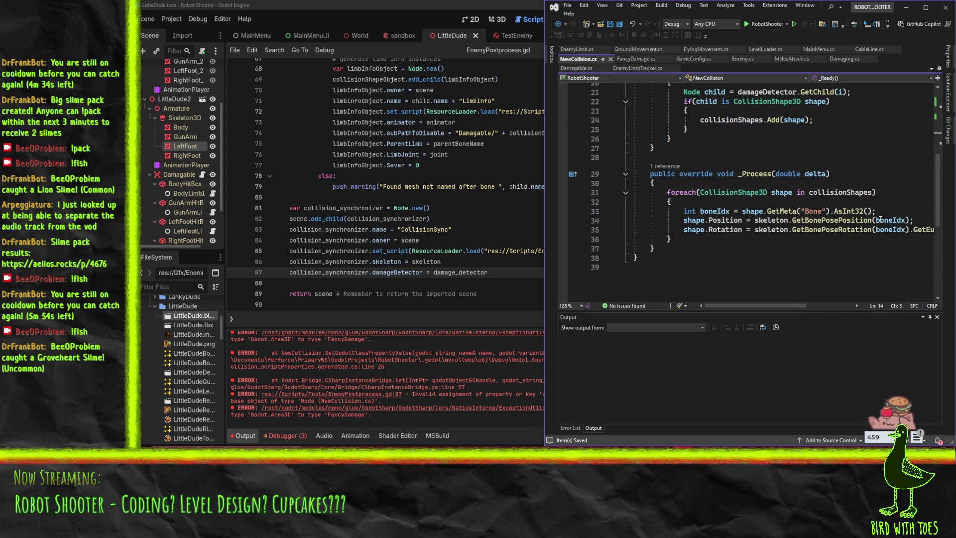
scroll(880, 219, "up", 6)
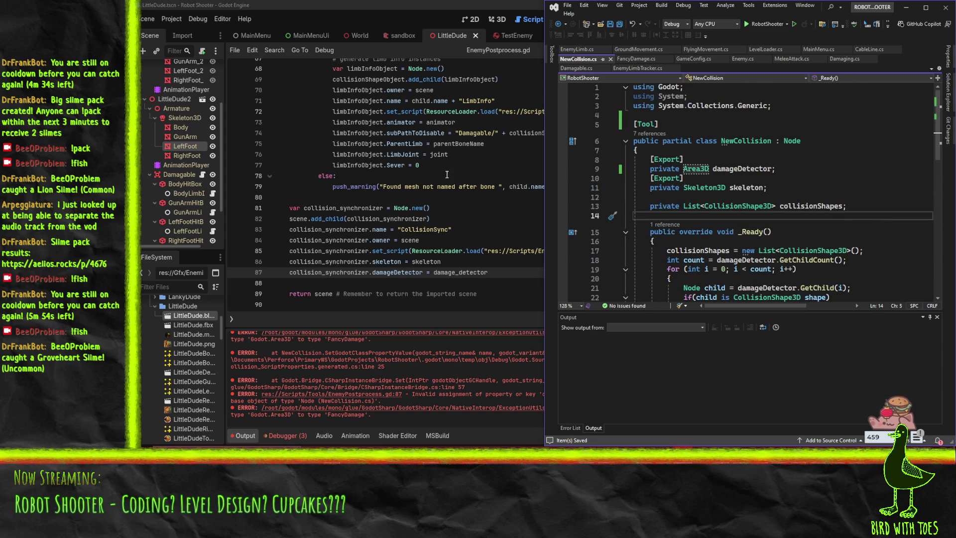
left_click(503, 111)
left_click(807, 20)
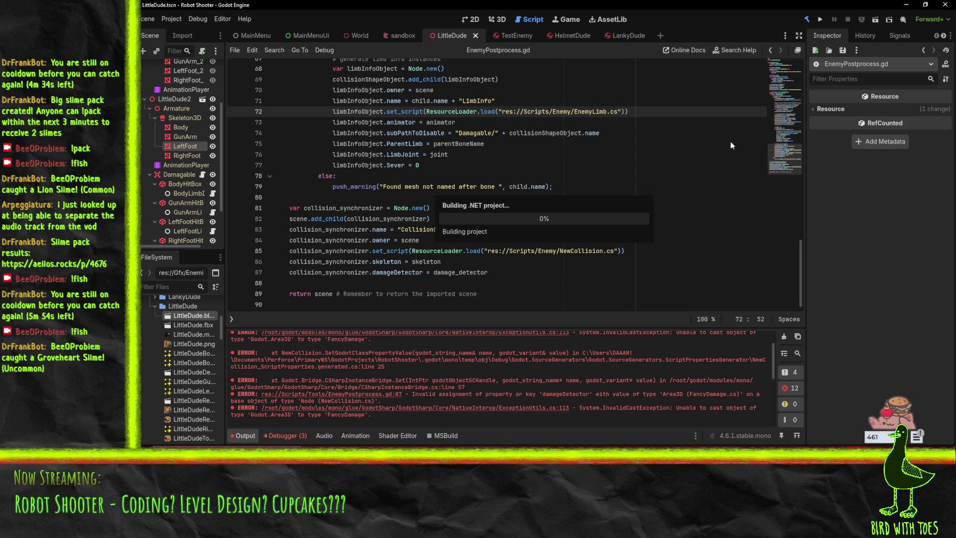
Run the game again, close the LittleDude scene tab, and read the NullReferenceException at line 31
left_click(785, 337)
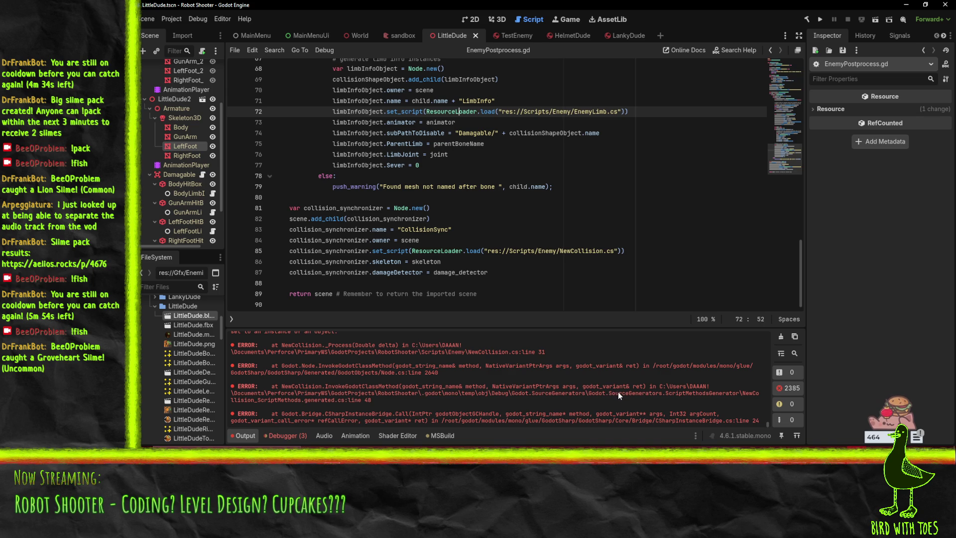
left_click(479, 34)
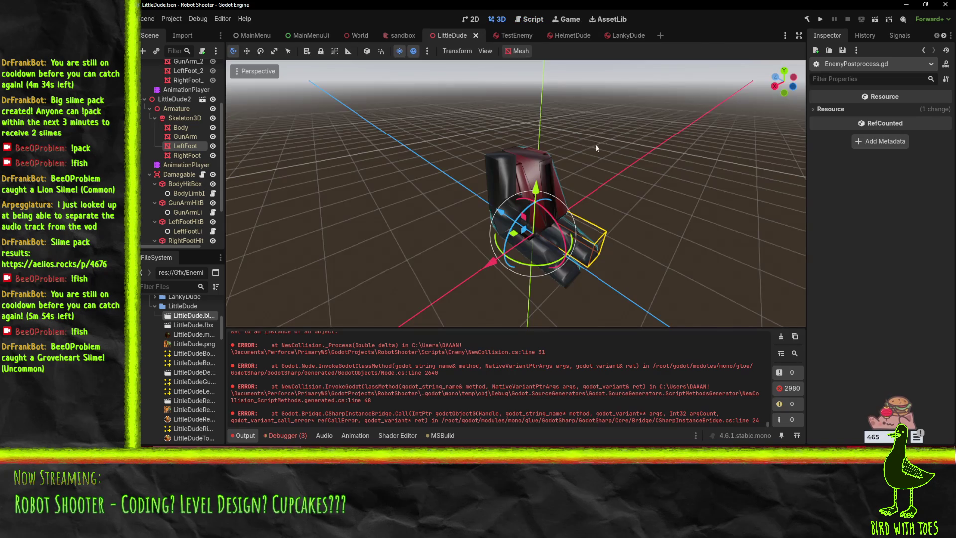
left_click(477, 35)
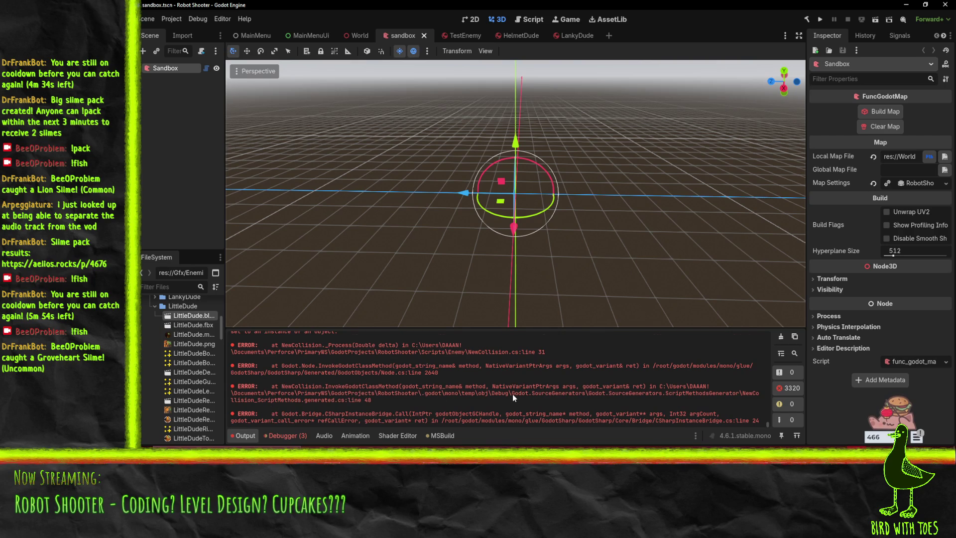
scroll(513, 397, "up", 2)
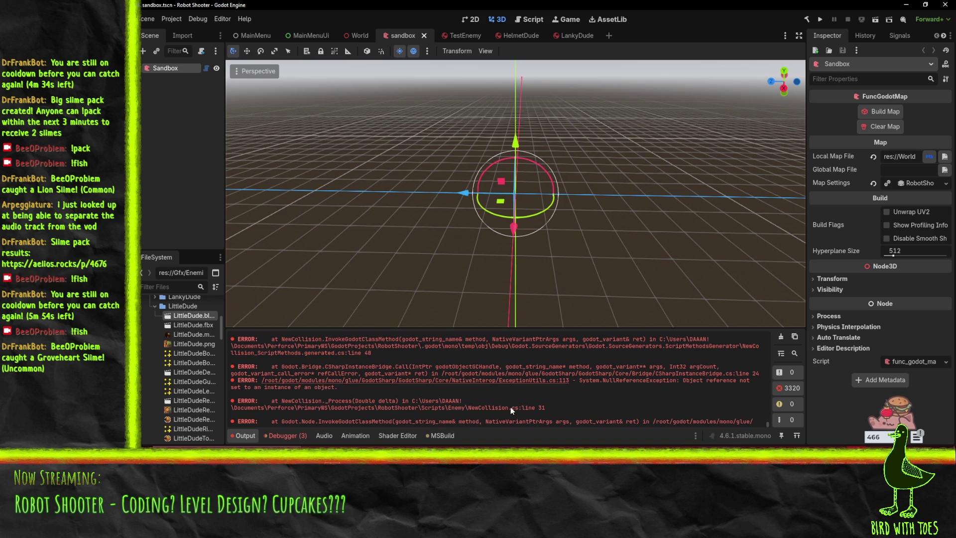
key("alt+Tab")
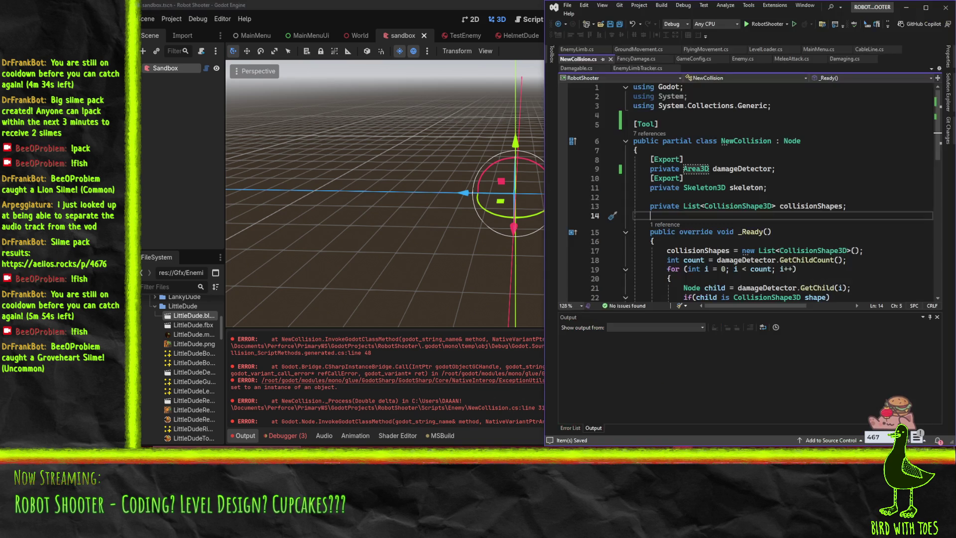
Add 'if(collisionShapes == null) return;' at the top of _Process, save, and return to Godot
scroll(696, 159, "down", 5)
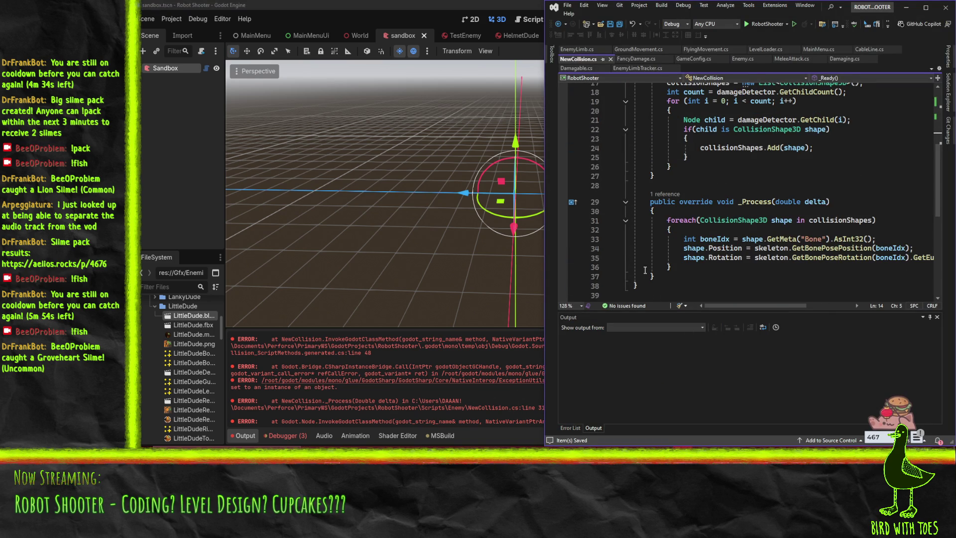
double_click(840, 220)
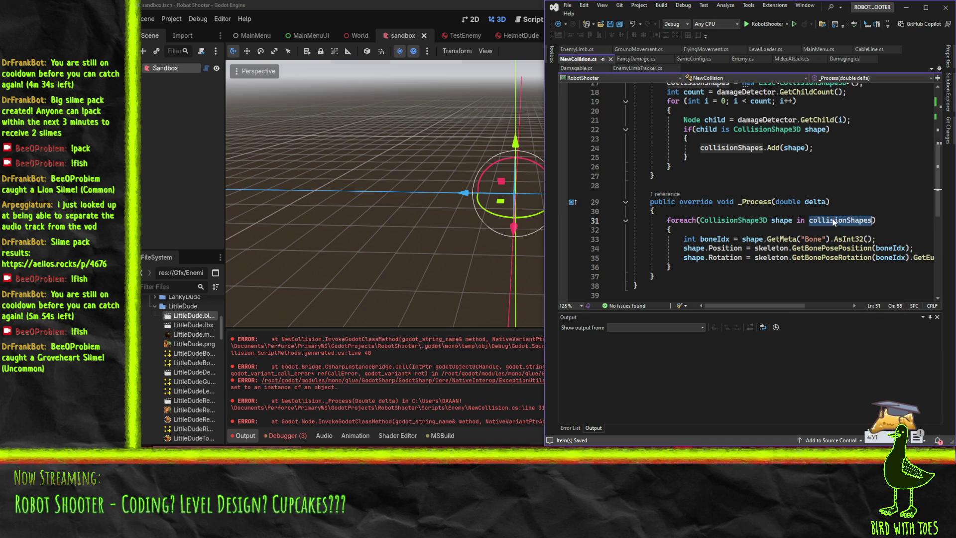
key("Up")
scroll(776, 202, "up", 3)
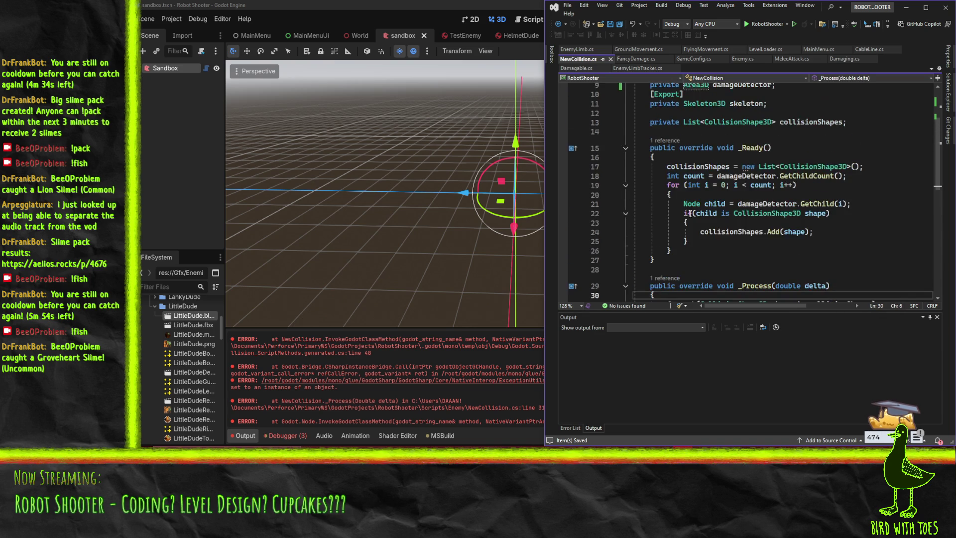
key("Return")
type("if(collisionShapes == null)")
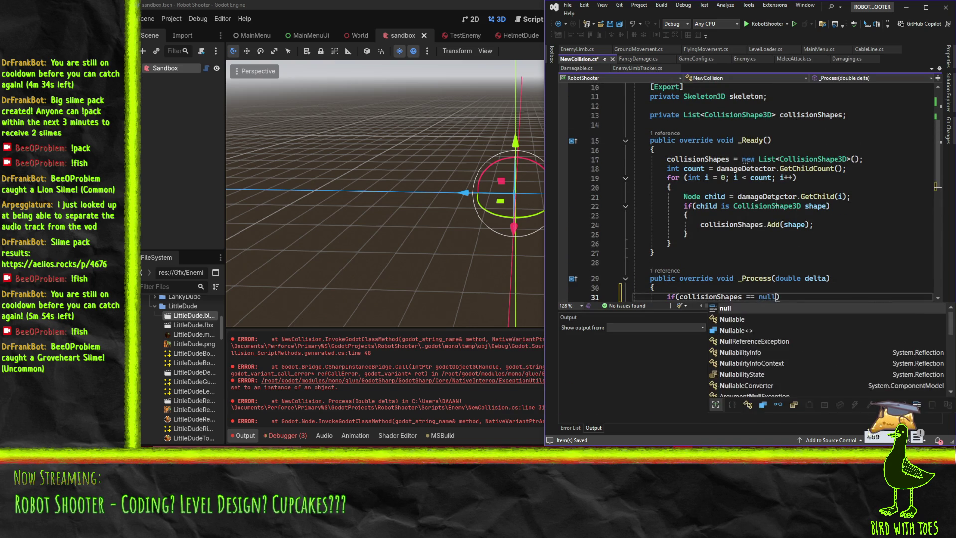
type(" return")
type(";")
key("ctrl+s")
scroll(605, 296, "down", 3)
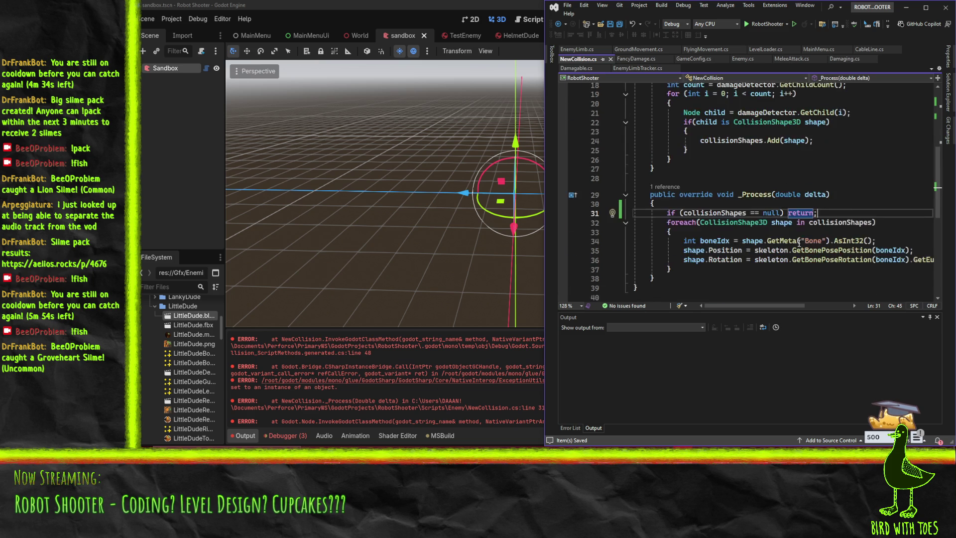
left_click(444, 401)
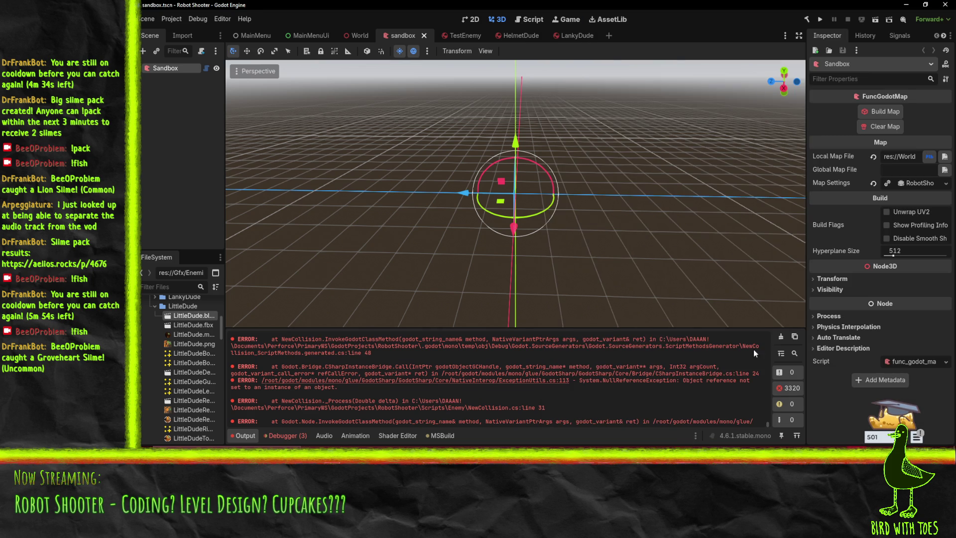
Clear the Output log and open EnemyTypes/LittleDude.tscn from the FileSystem
left_click(781, 339)
scroll(194, 344, "up", 5)
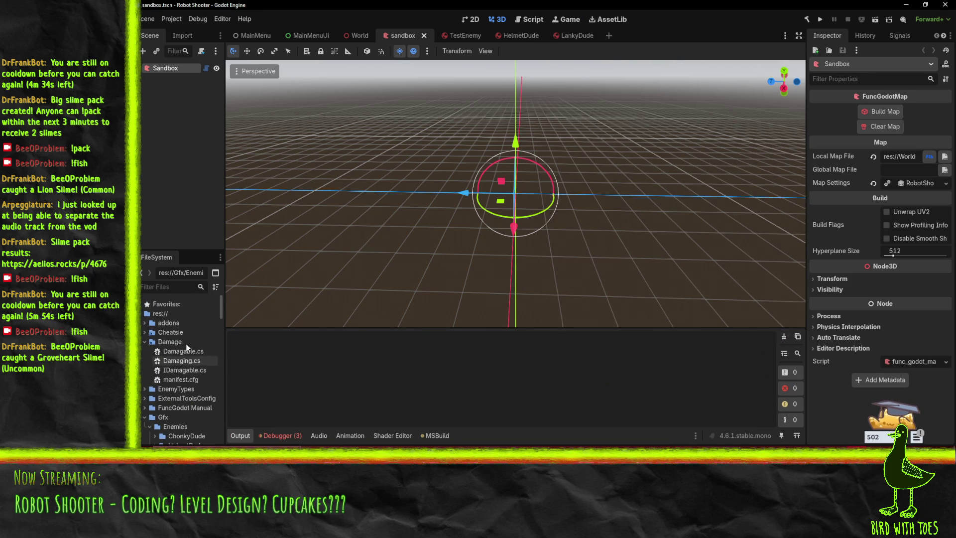
scroll(184, 349, "down", 3)
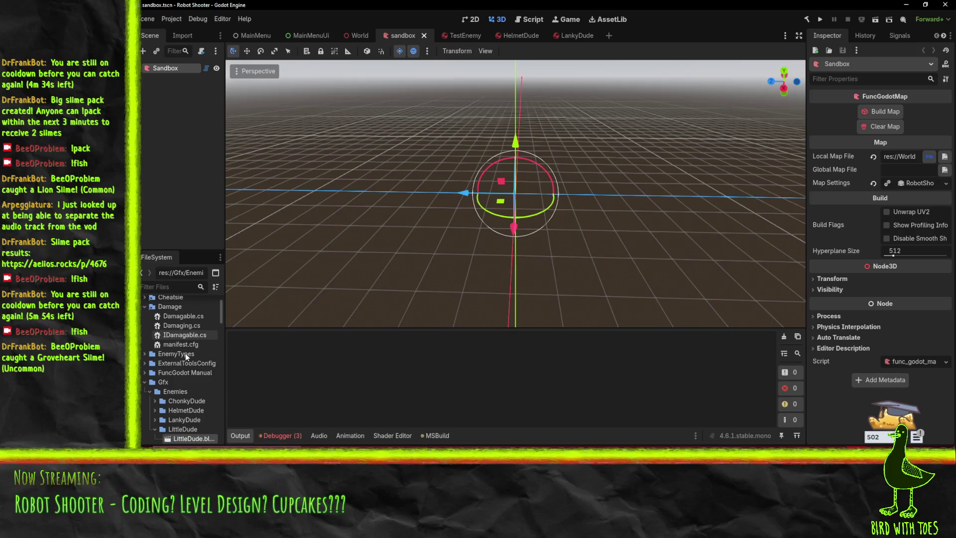
left_click(145, 301)
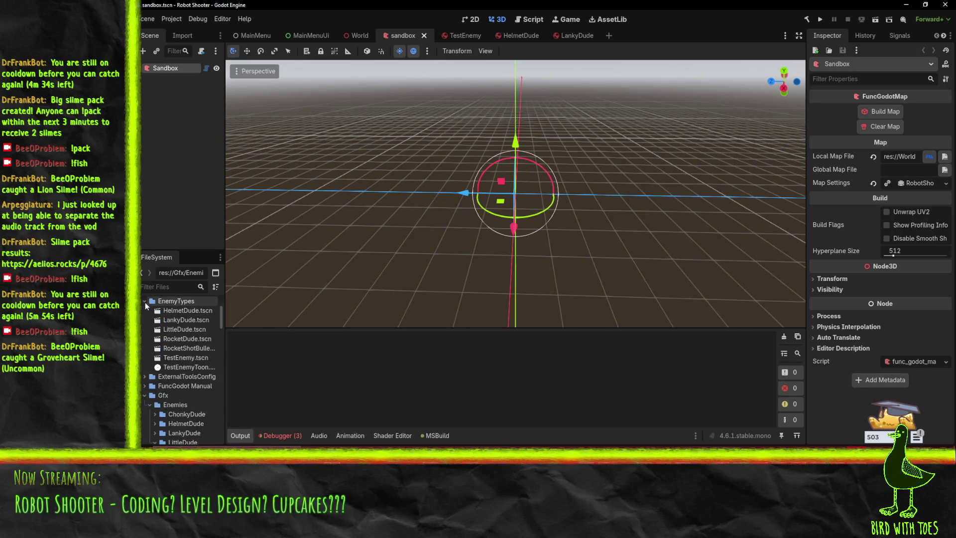
double_click(184, 329)
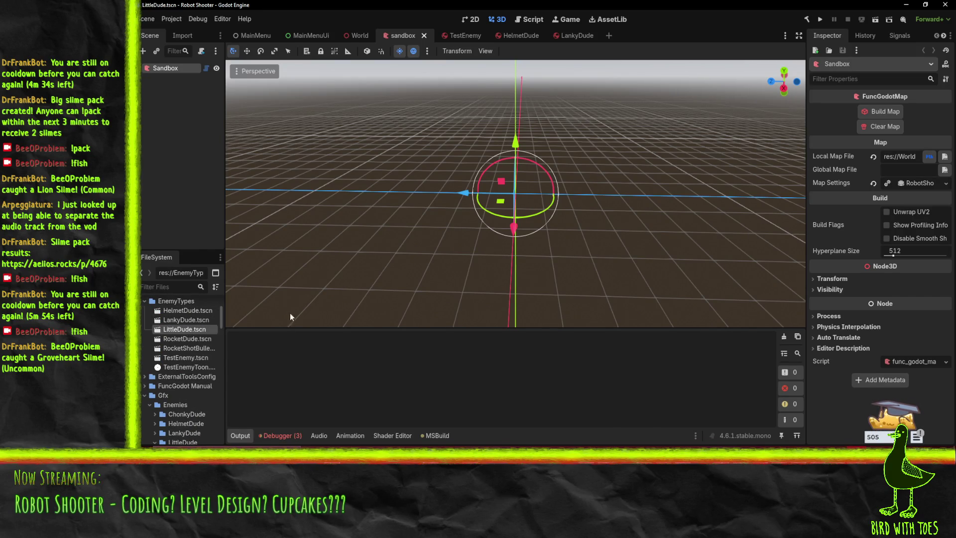
Check in the NewCollision script where damageDetector is used in _Ready
scroll(498, 388, "up", 1)
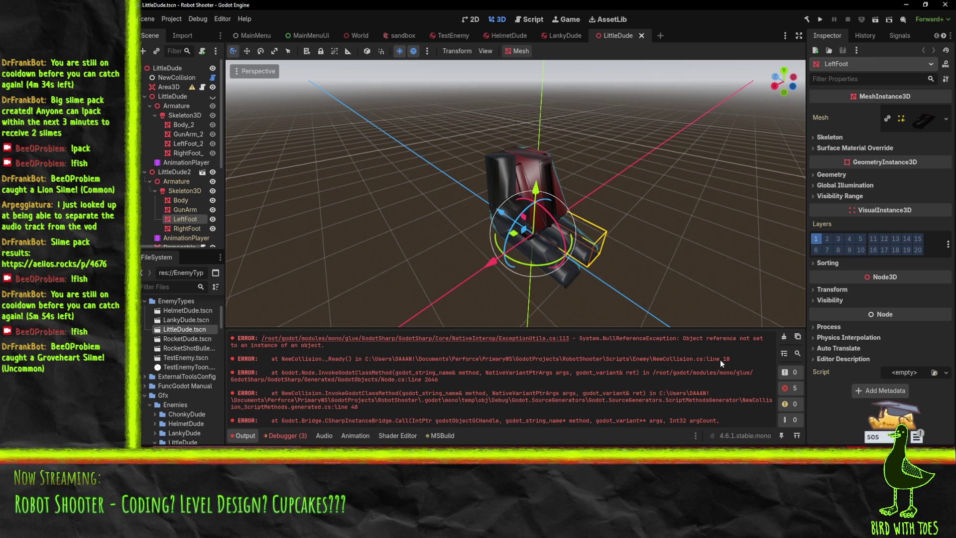
key("alt+Tab")
scroll(706, 252, "up", 5)
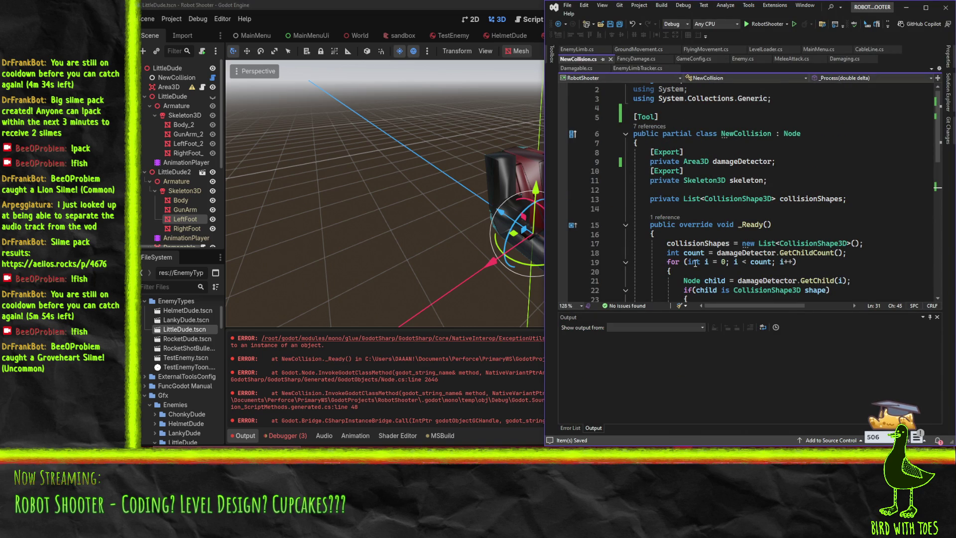
left_click(716, 253)
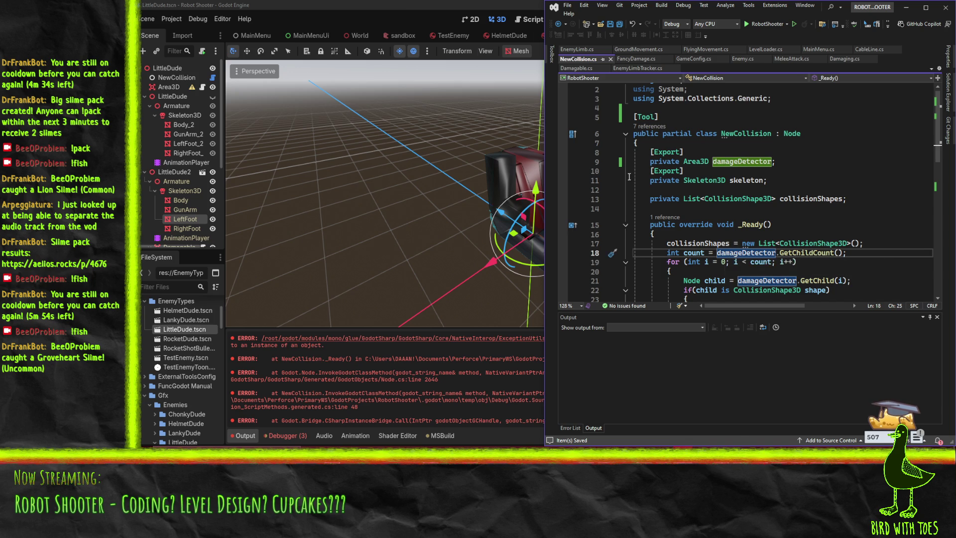
left_click(399, 4)
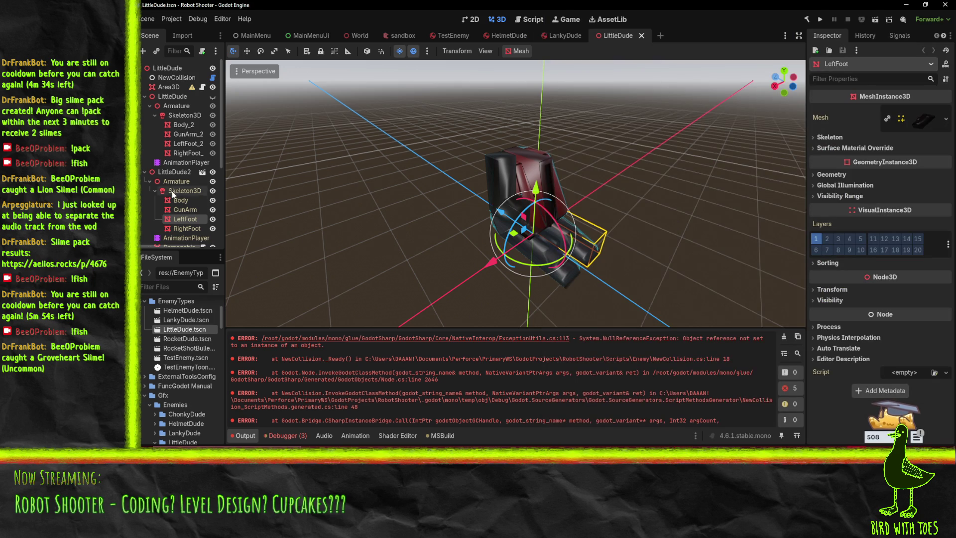
Select the CollisionSync node, rebuild the C# project, and view the robot from another angle
scroll(172, 116, "down", 5)
left_click(185, 238)
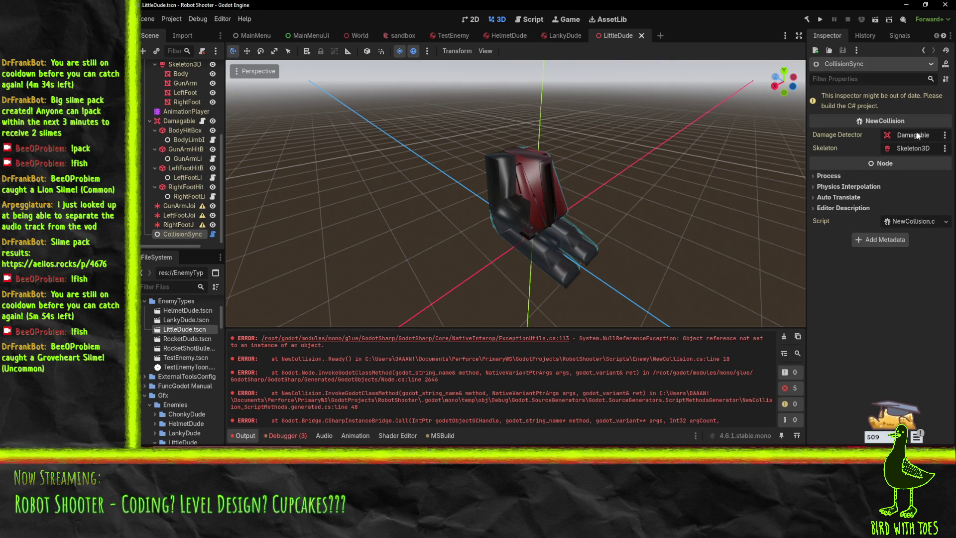
left_click(807, 20)
mouse_move(600, 198)
left_mouse_down()
mouse_move(785, 340)
mouse_move(528, 196)
mouse_move(659, 189)
mouse_move(597, 179)
left_mouse_up()
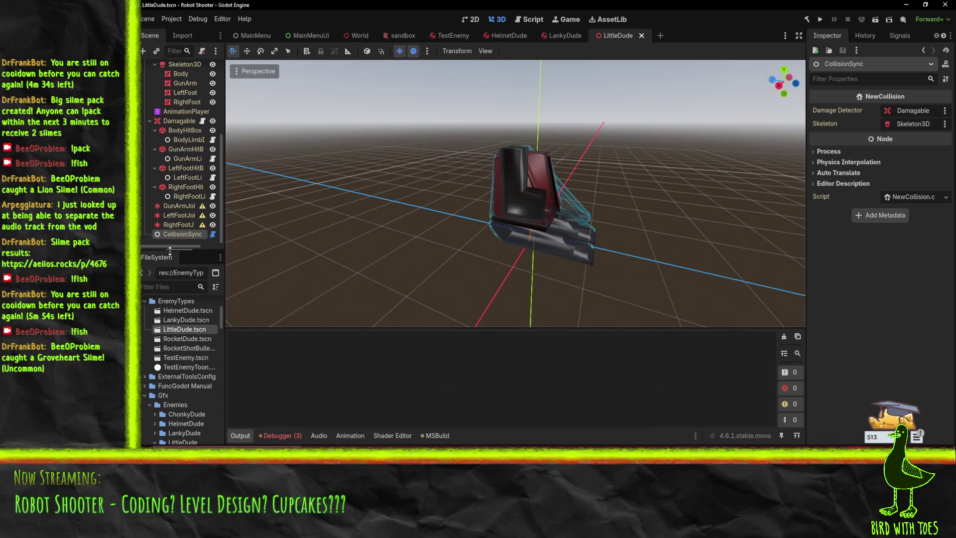
scroll(178, 198, "up", 5)
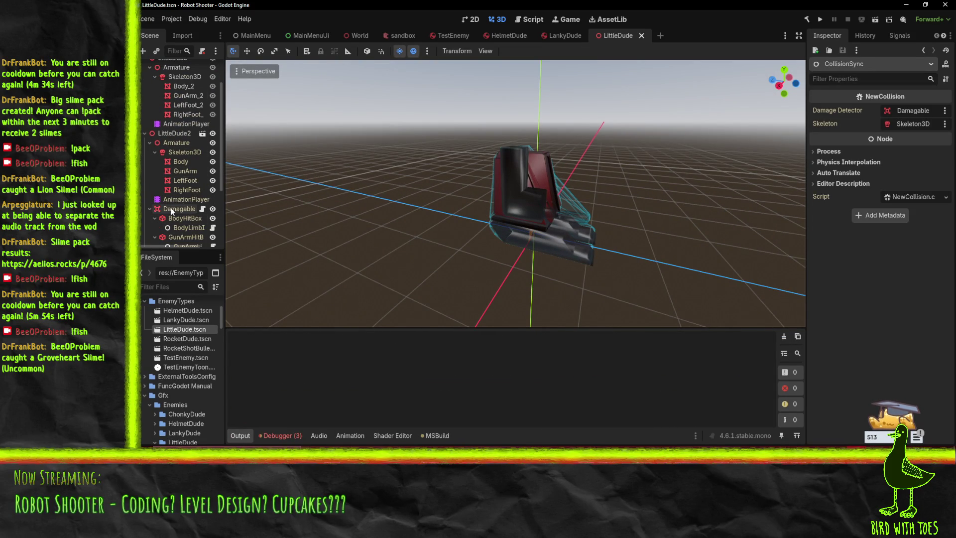
Switch LittleDude's AnimationPlayer from RESET to Walk and play it to watch the hitboxes
left_click(178, 199)
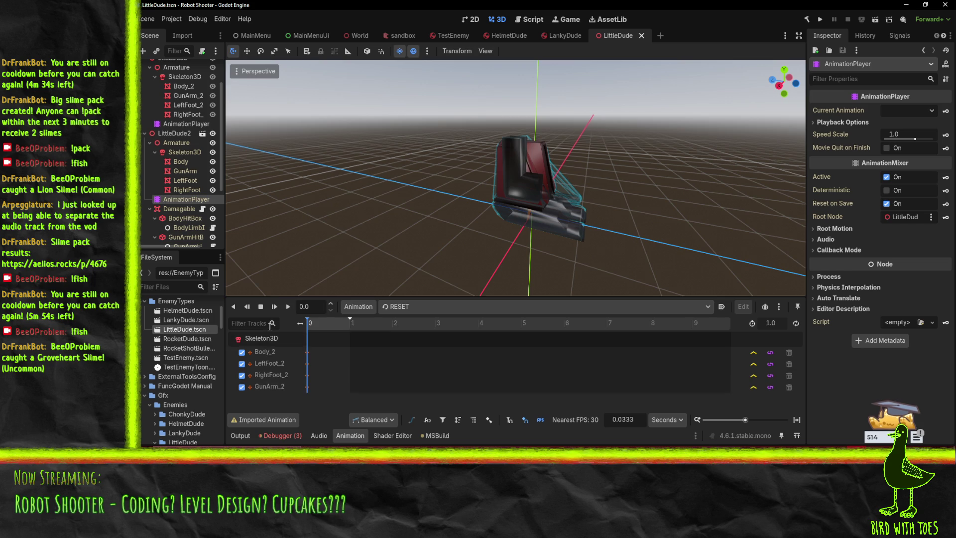
left_click(288, 307)
left_click(369, 308)
left_click(405, 307)
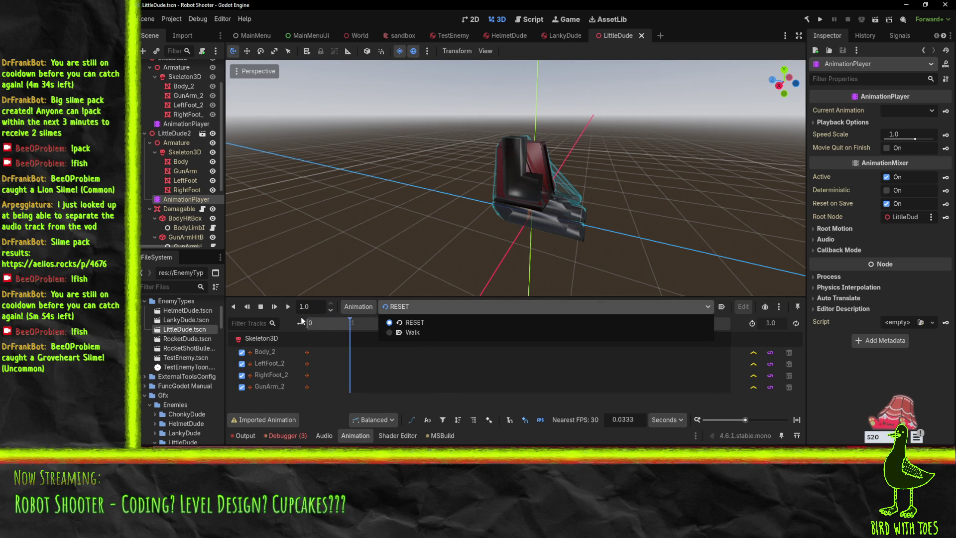
left_click(420, 331)
left_click(291, 307)
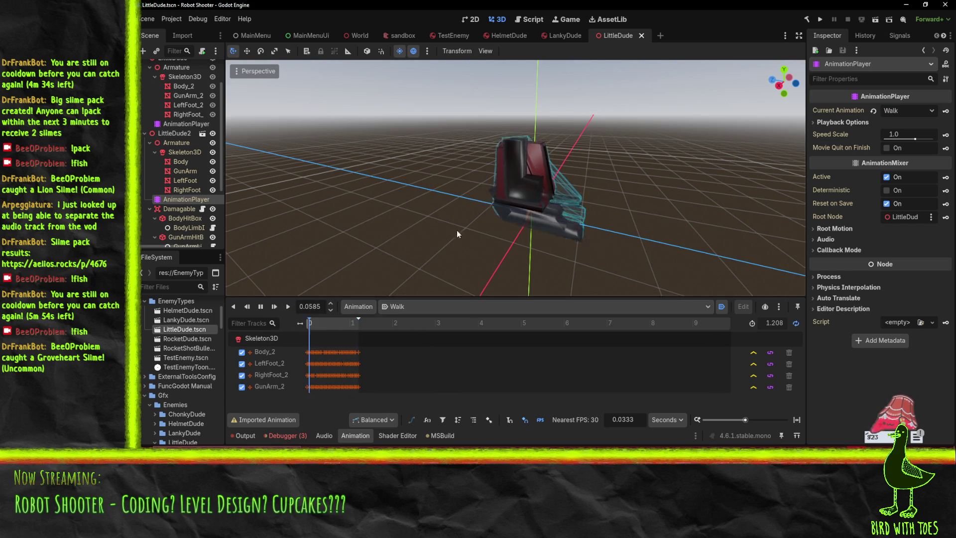
left_click_drag(465, 231, 405, 207)
scroll(151, 193, "down", 4)
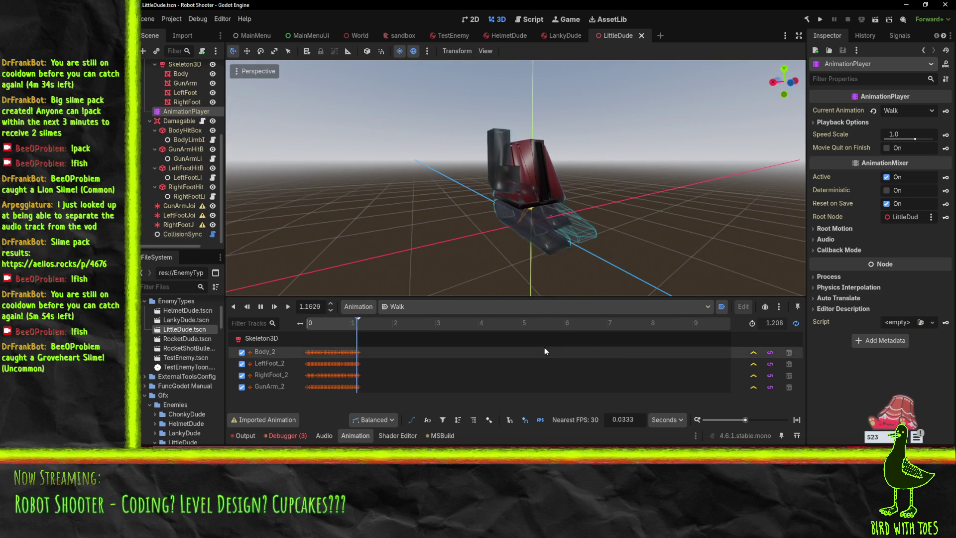
key("alt+Tab")
Add a breakpoint on the boneIdx line 34 in NewCollision.cs _Process
scroll(755, 232, "down", 8)
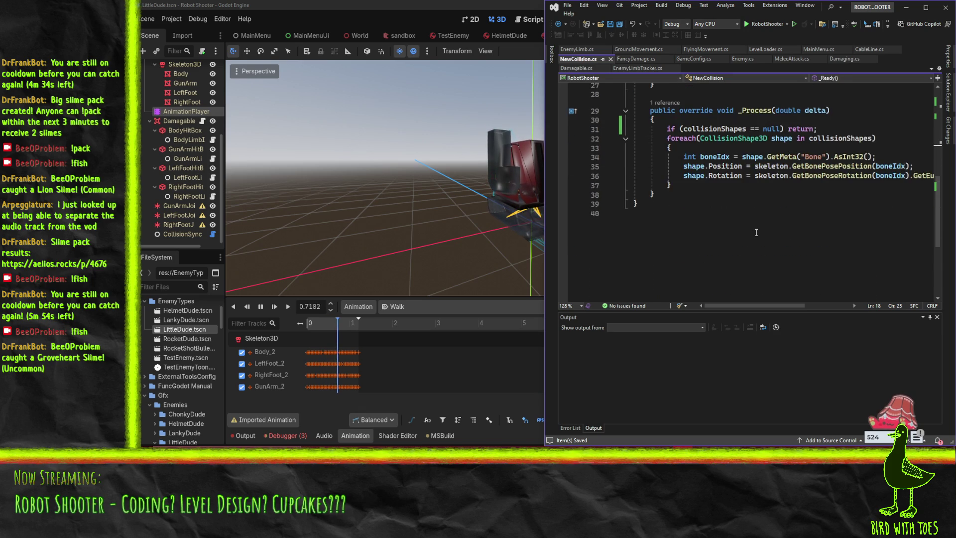
scroll(756, 232, "up", 2)
mouse_move(705, 215)
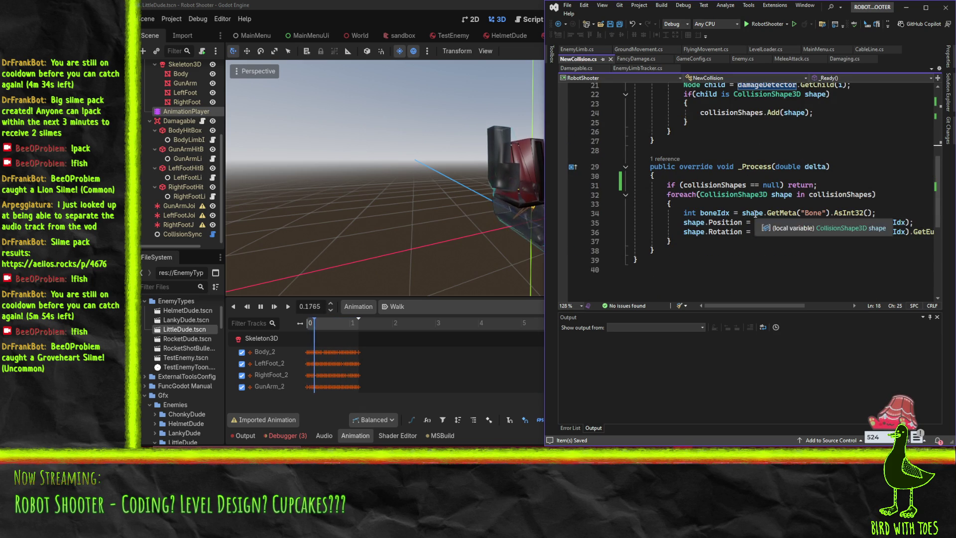
left_click(563, 214)
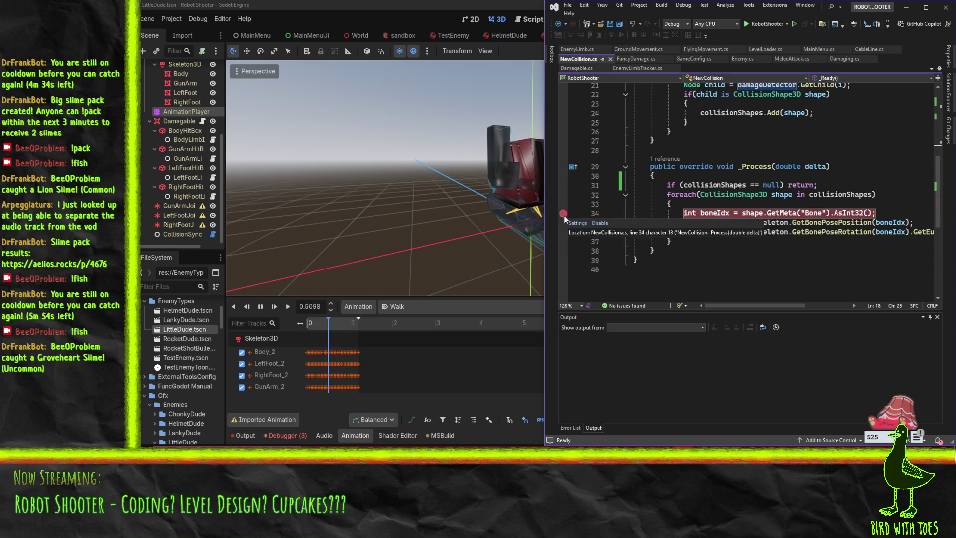
left_click(780, 204)
Attach Visual Studio's debugger to the running Godot editor with Shift+Alt+P, then return to Godot
key("shift+alt+p")
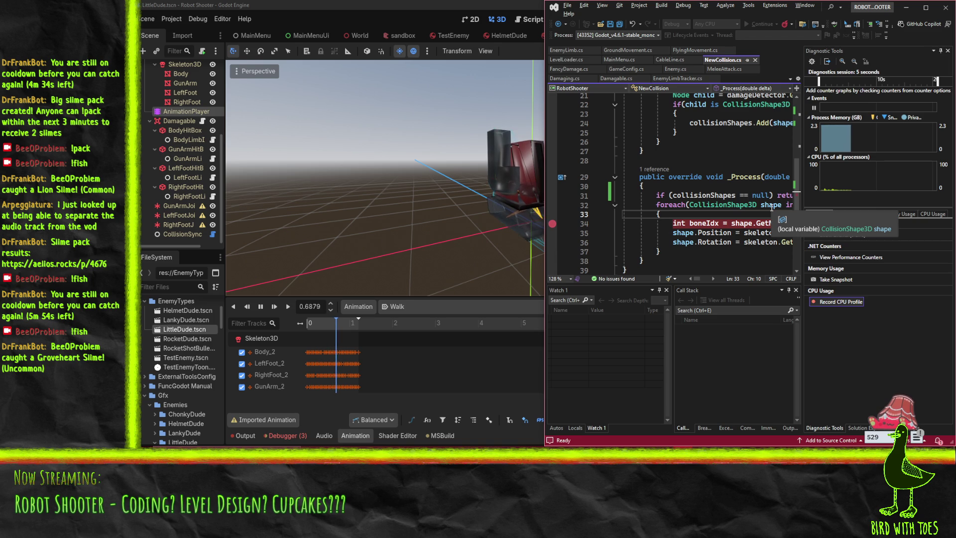
left_click(639, 5)
key("Escape")
left_click(398, 245)
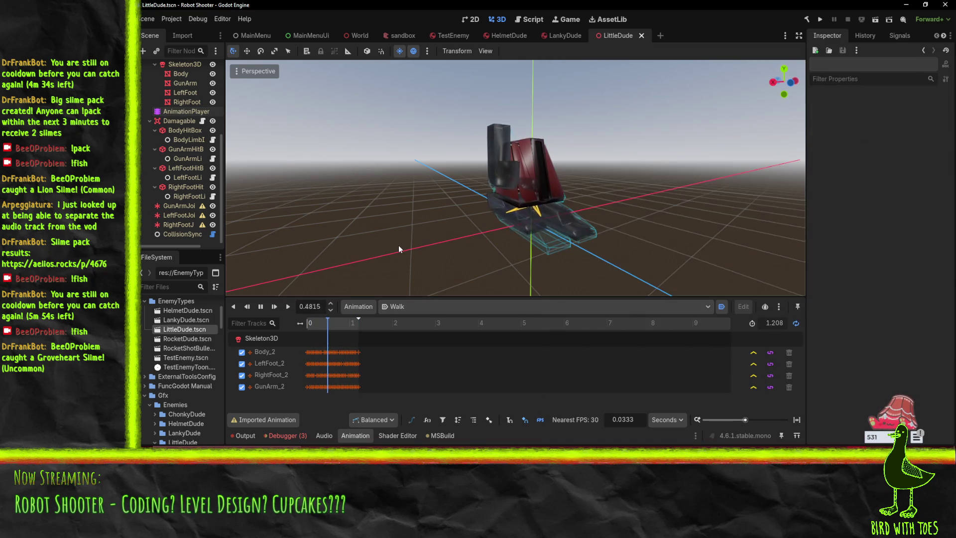
Break at the collisionShapes null check on line 31 and inspect its null value
key("alt+Tab")
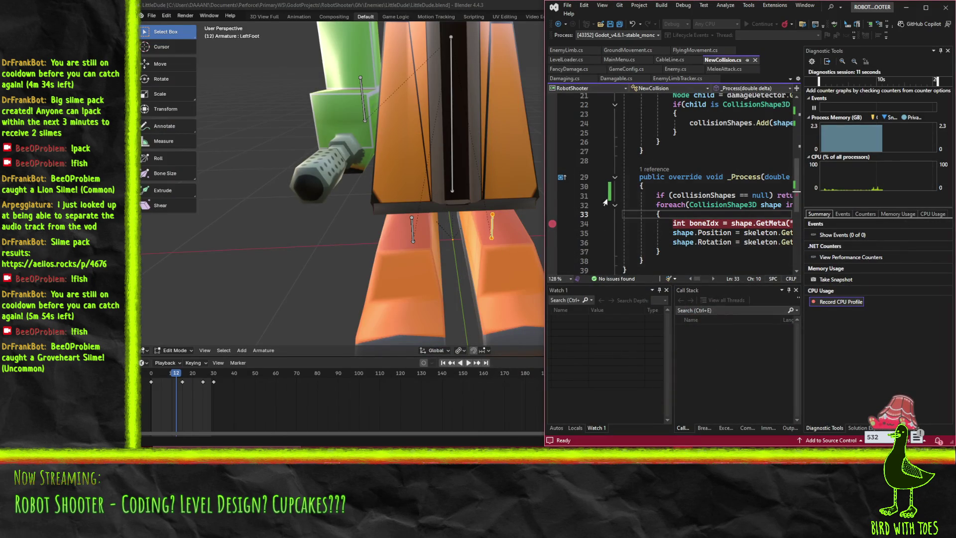
left_click(552, 195)
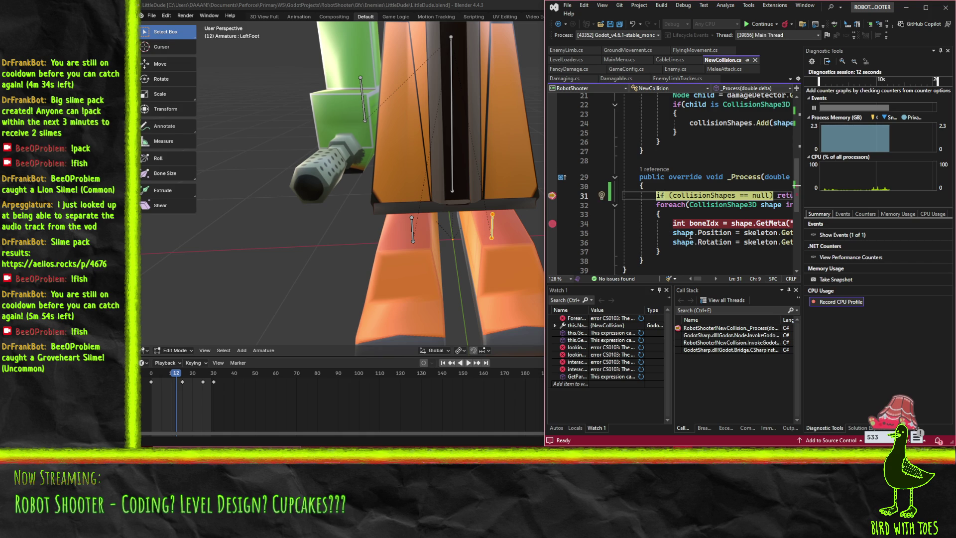
mouse_move(709, 195)
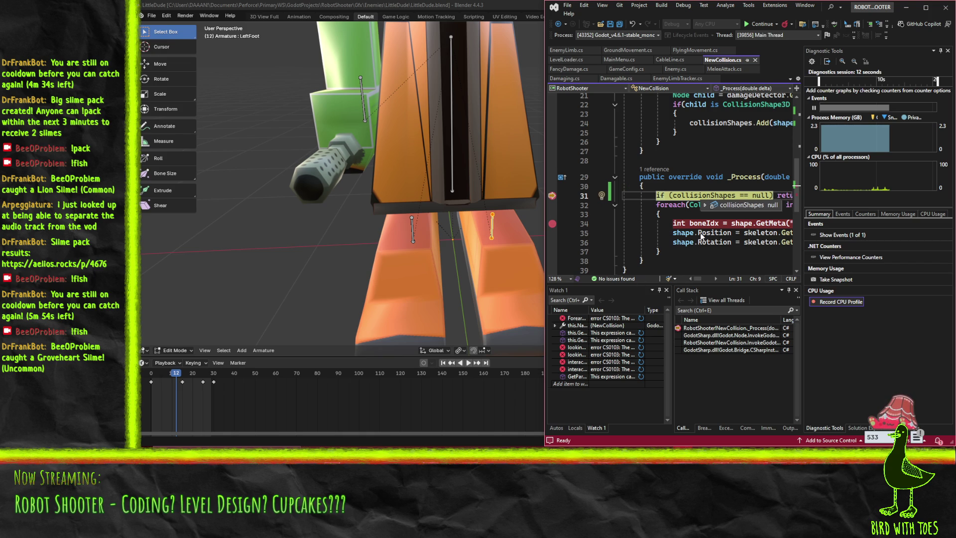
left_click(719, 216)
scroll(719, 216, "up", 3)
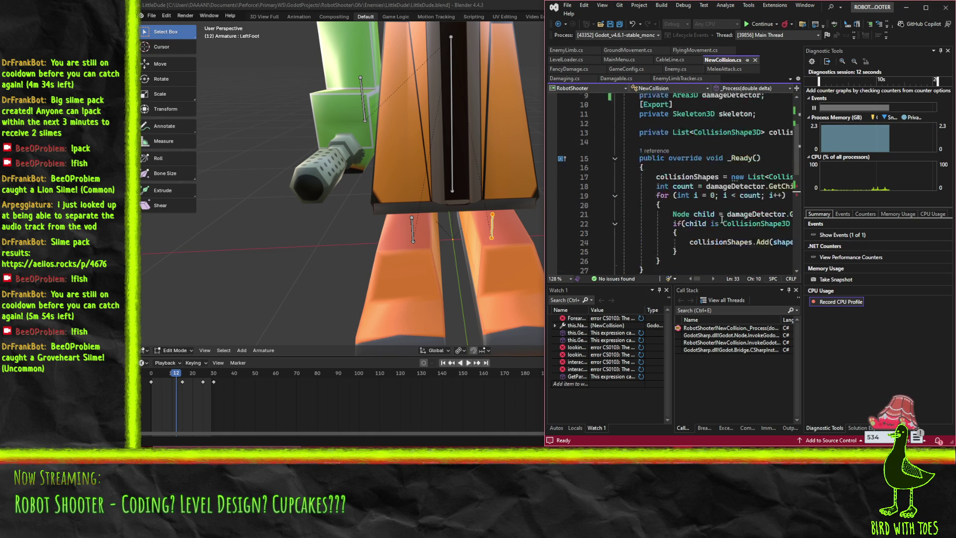
Inspect the script instance's members in Locals to see which node it belongs to
left_click(572, 429)
left_click(555, 328)
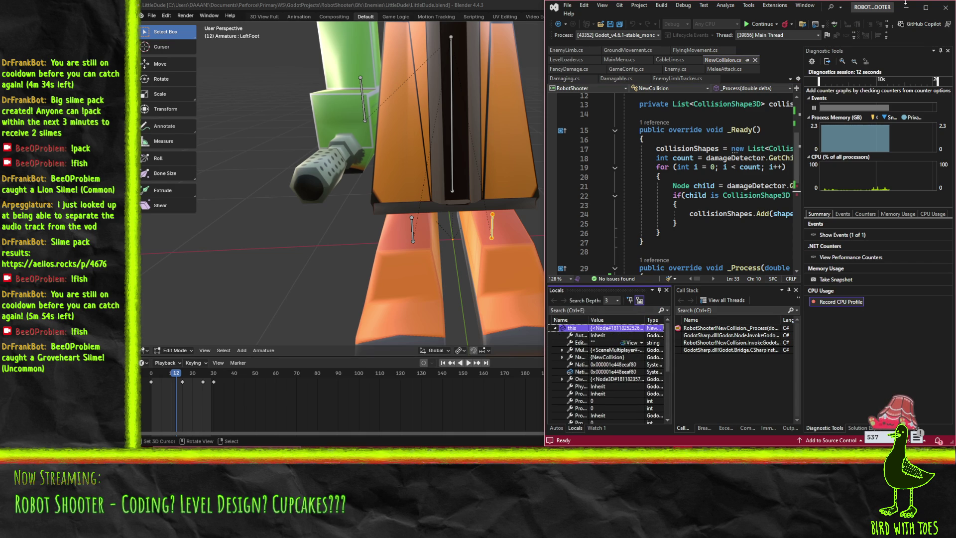
left_click(933, 6)
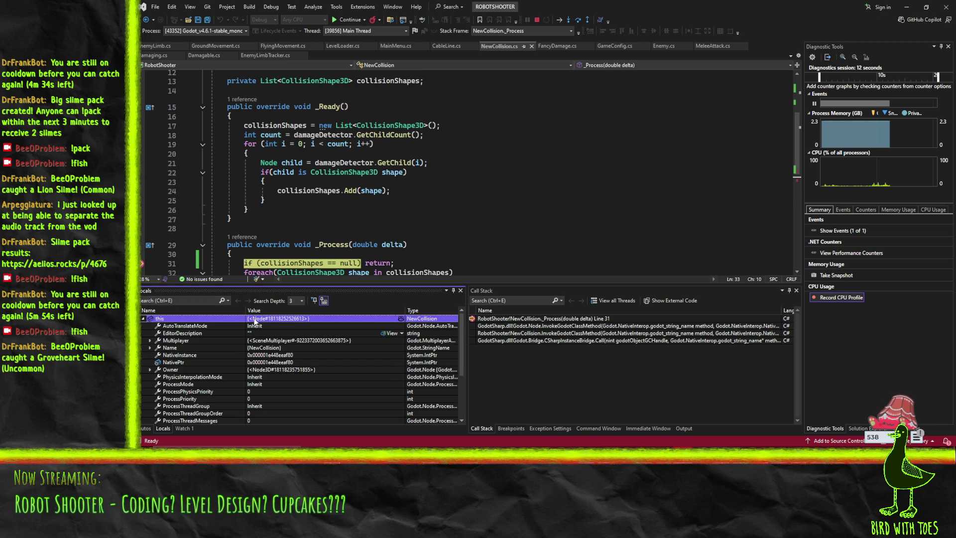
scroll(171, 378, "down", 3)
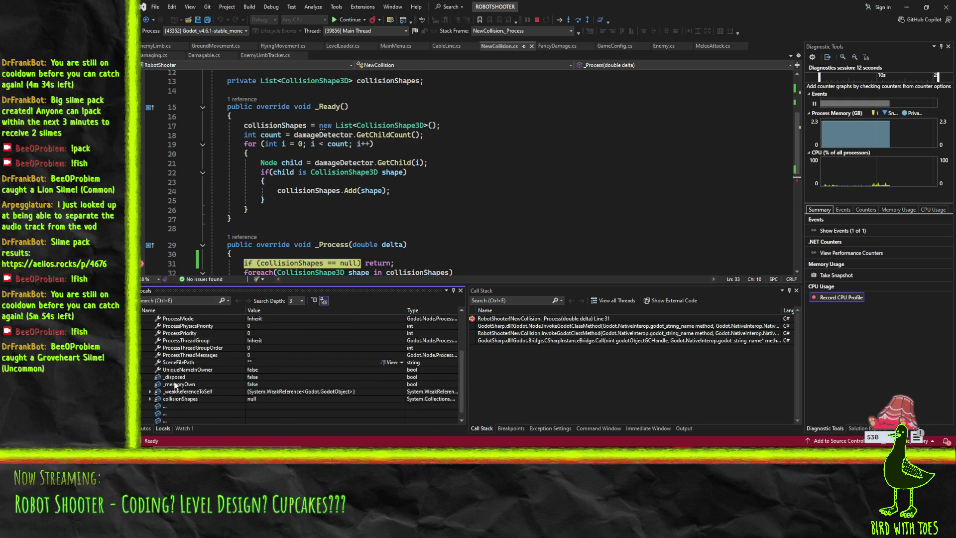
scroll(176, 386, "up", 3)
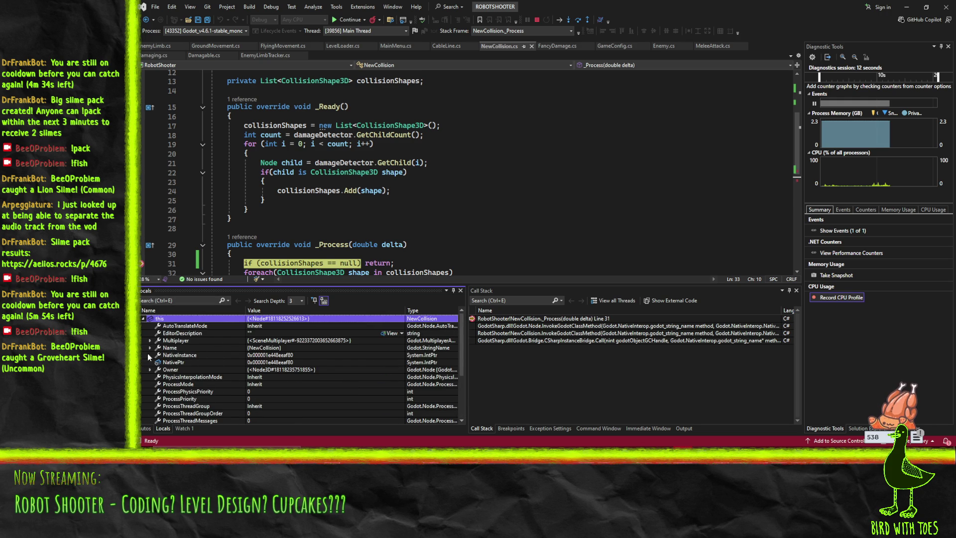
left_click(265, 348)
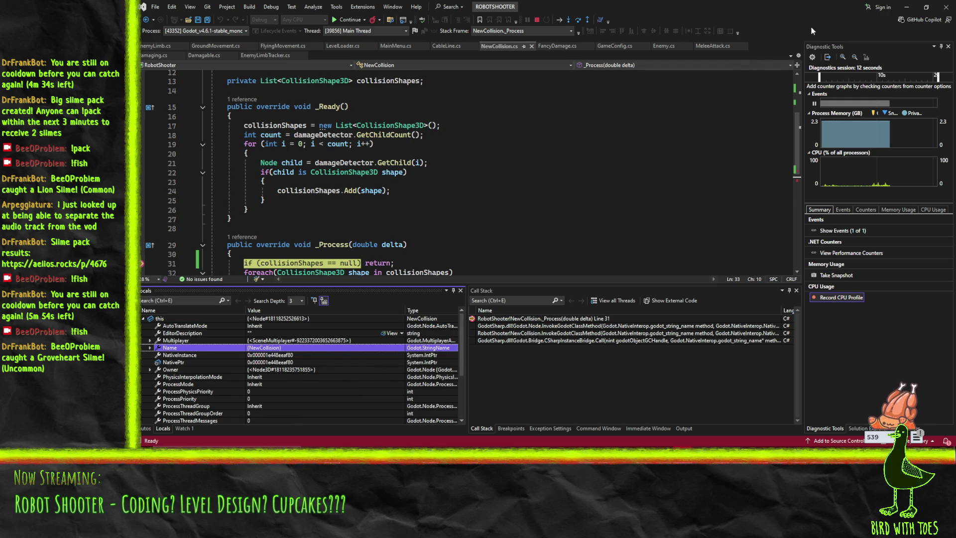
Move the next statement back to the line 31 null check and continue execution with F5
key("alt+Tab")
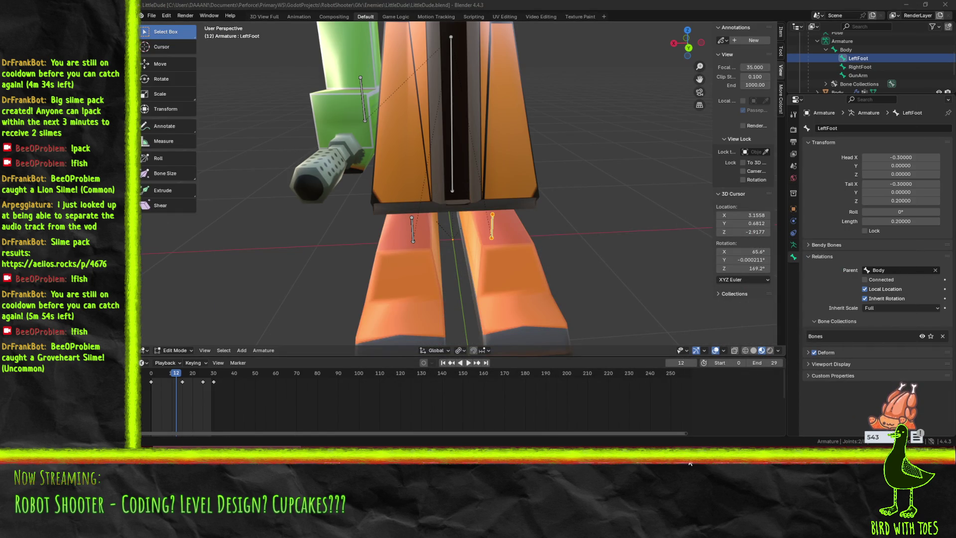
key("alt+Tab")
scroll(370, 248, "down", 3)
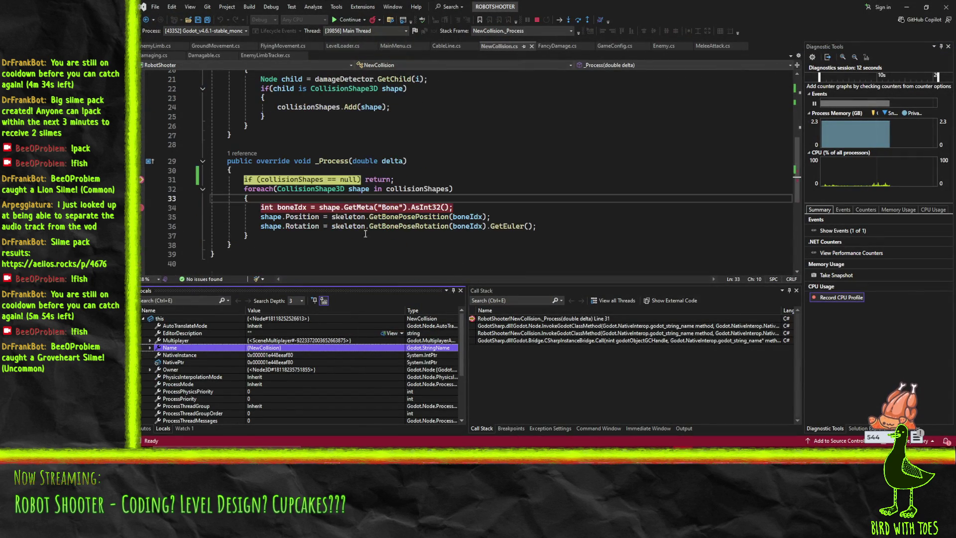
left_click_drag(142, 181, 142, 179)
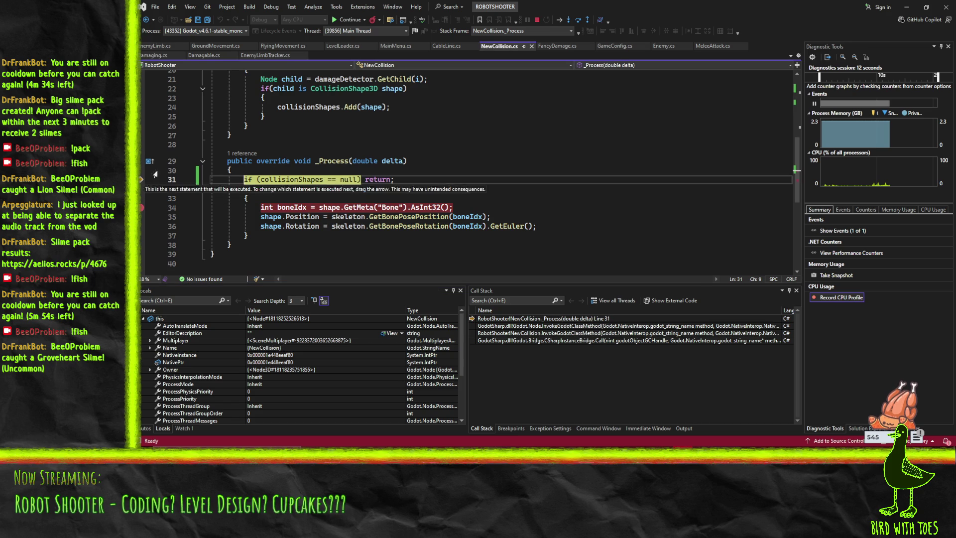
left_click(537, 21)
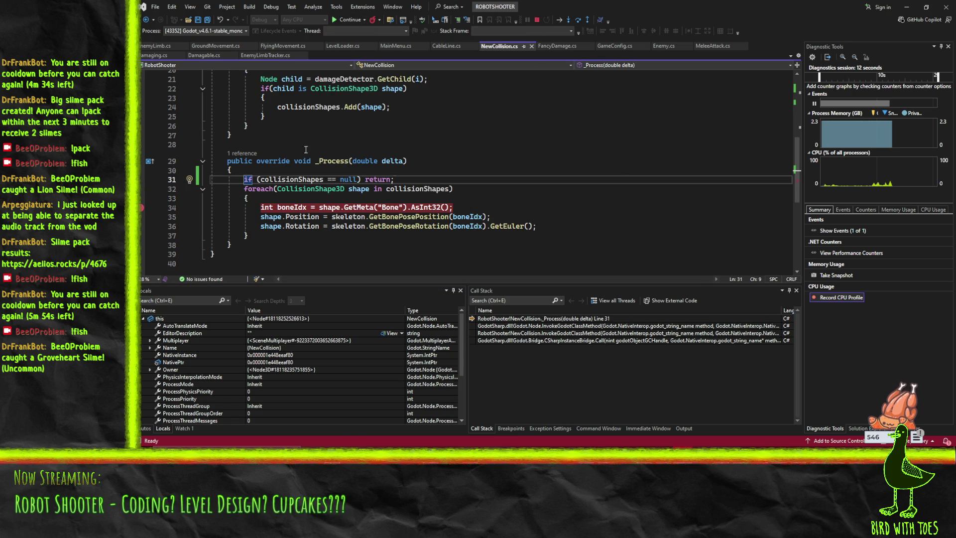
key("F5")
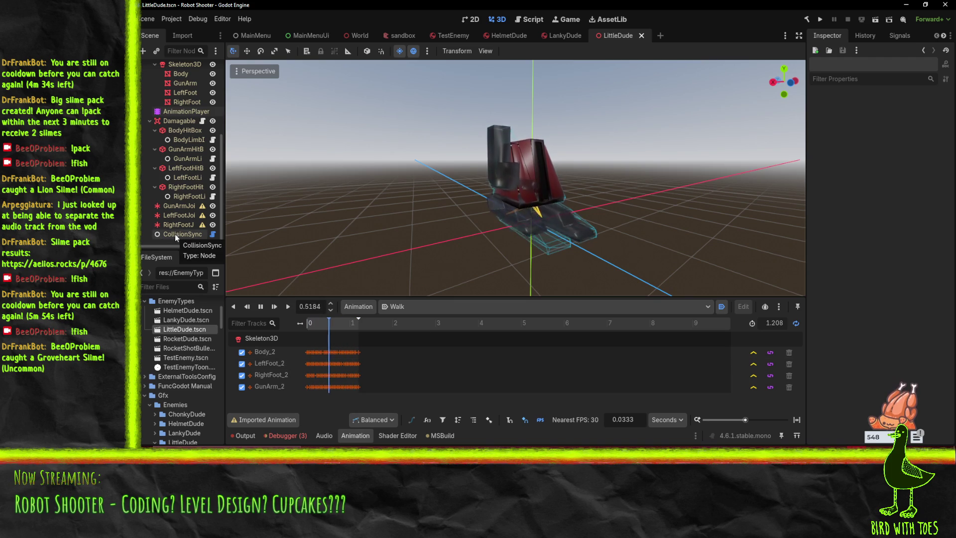
Delete the leftover NewCollision node and its Area3D from the LittleDude scene
scroll(175, 234, "up", 5)
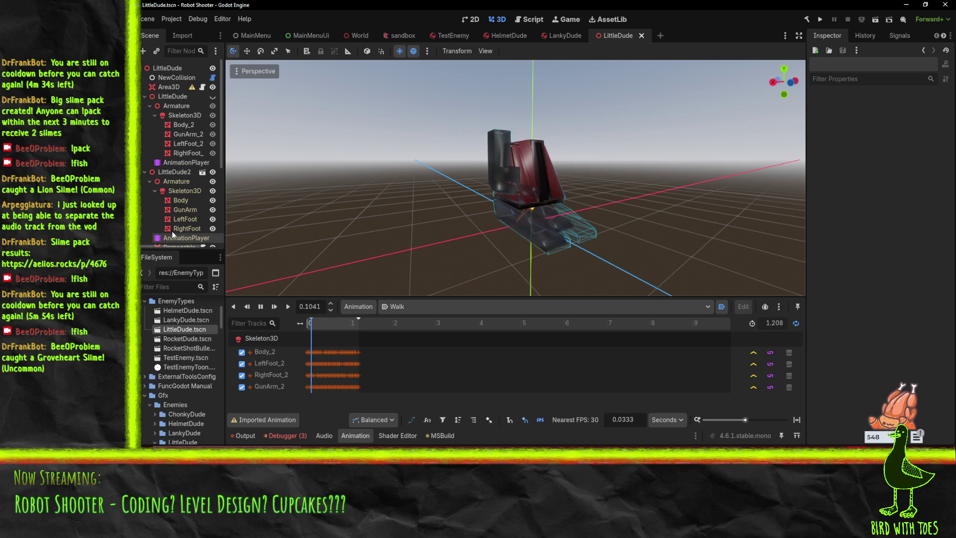
left_click(178, 77)
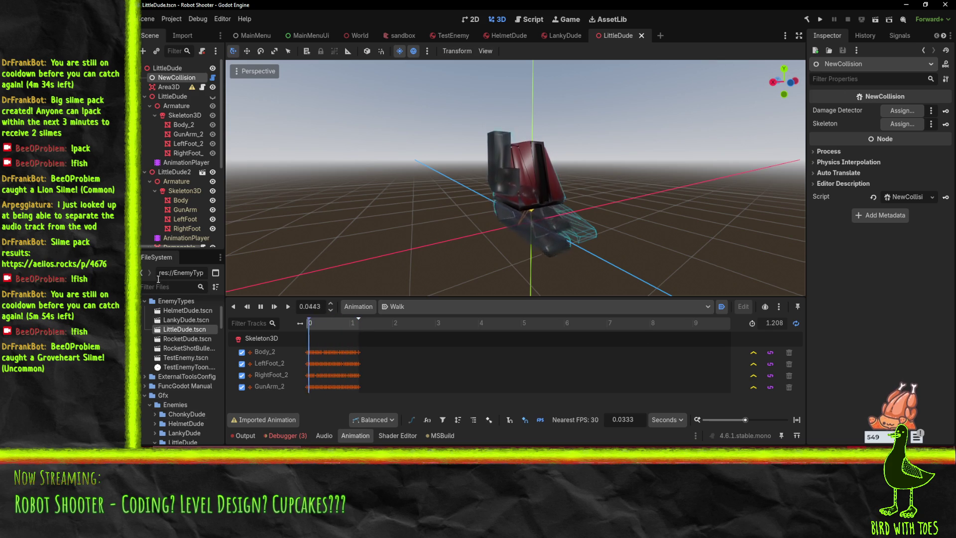
left_click(263, 309)
left_click(164, 96)
left_click(166, 78)
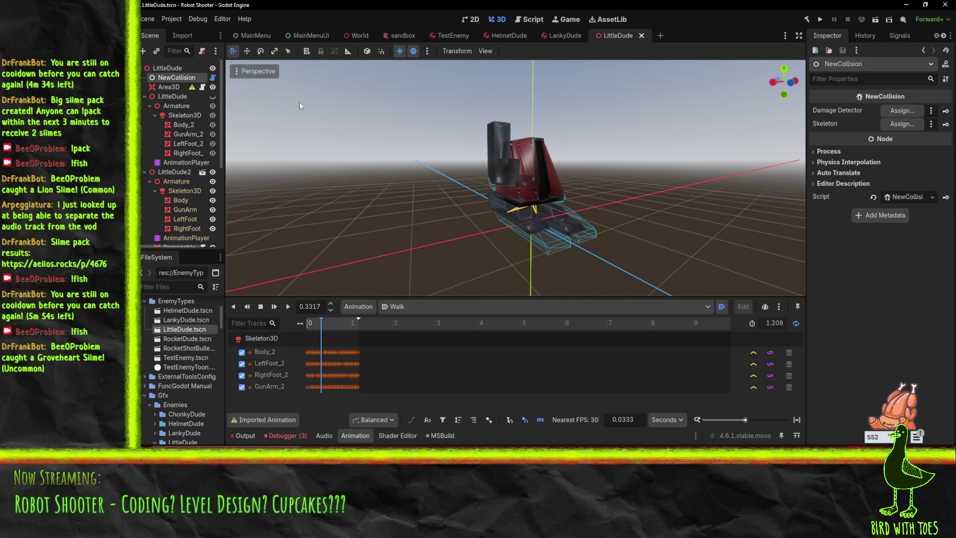
key("Delete")
key("Return")
scroll(156, 140, "down", 5)
Select CollisionSync, resume the Walk animation, and expand its Process settings in the Inspector
left_click(183, 234)
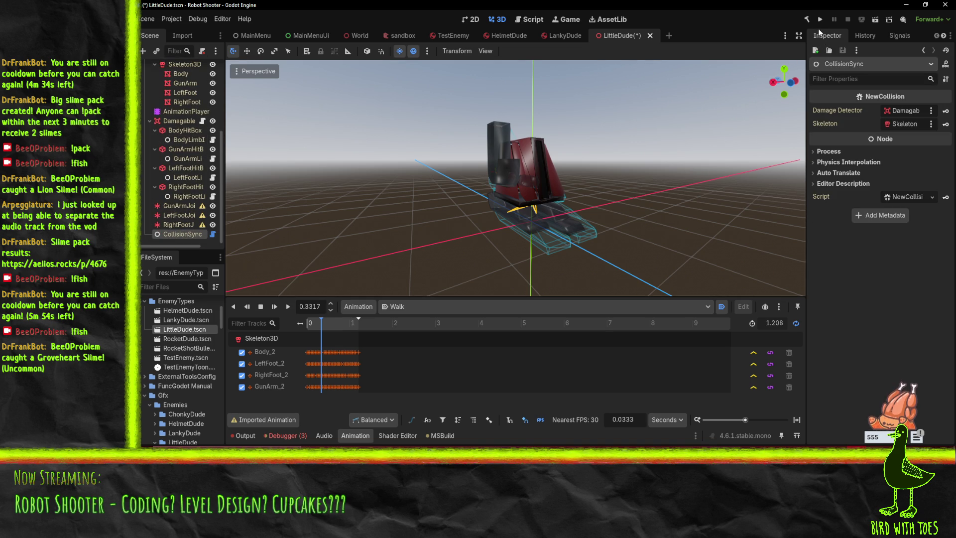
left_click(288, 307)
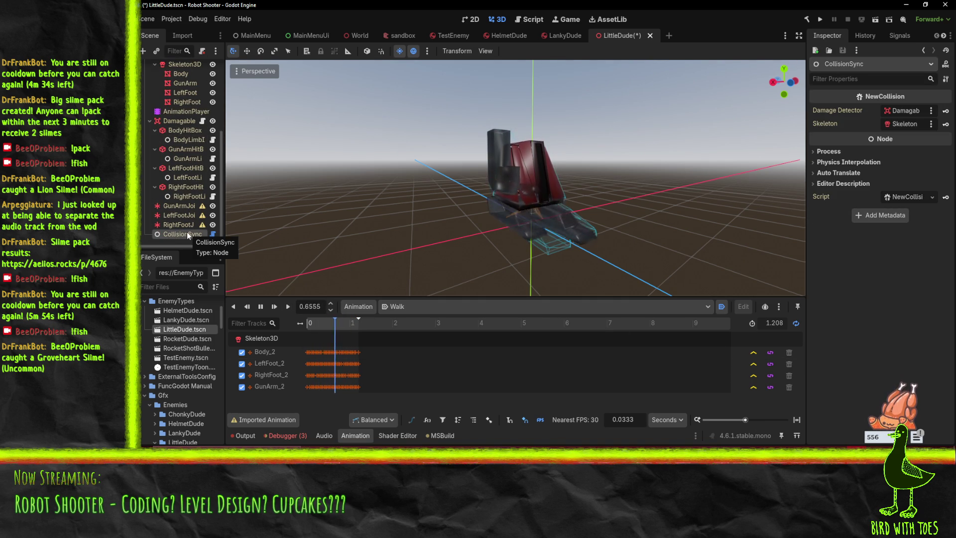
left_click(828, 152)
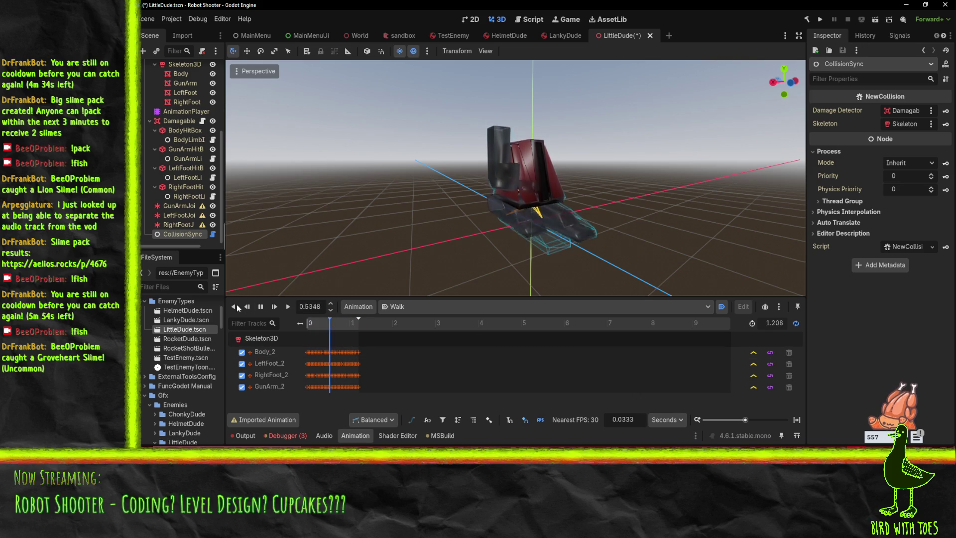
Stop the Walk animation, reimport the LittleDude .blend file, and continue past the debugger break
left_click(261, 306)
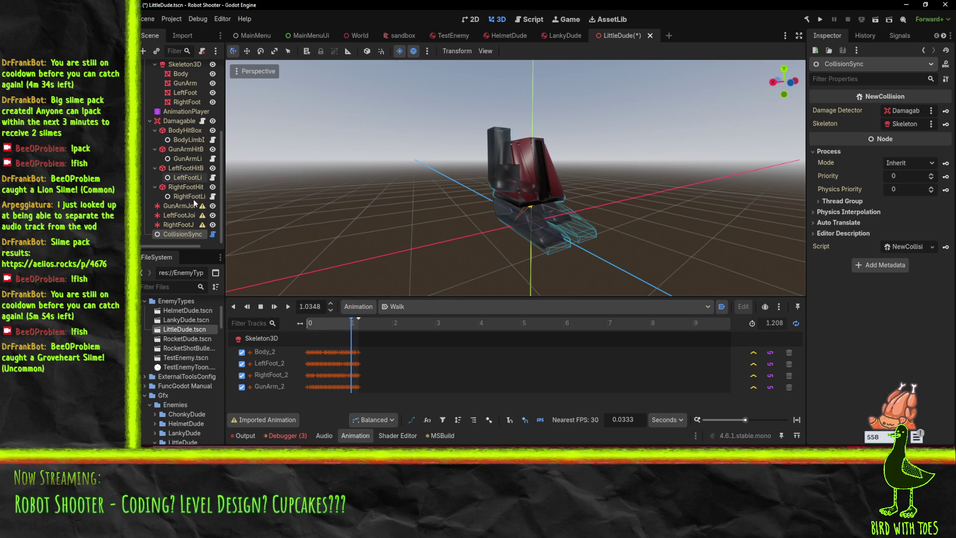
right_click(177, 327)
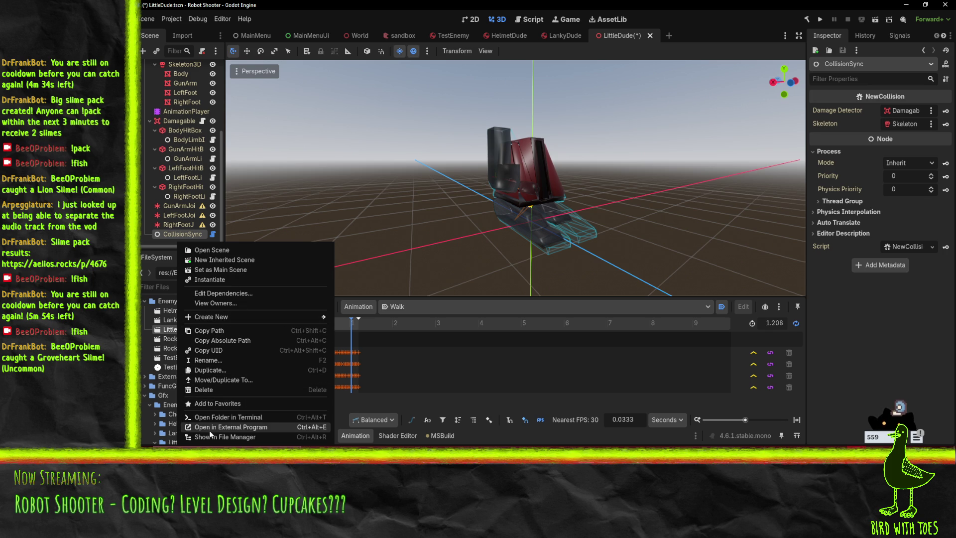
left_click(147, 375)
scroll(175, 318, "down", 5)
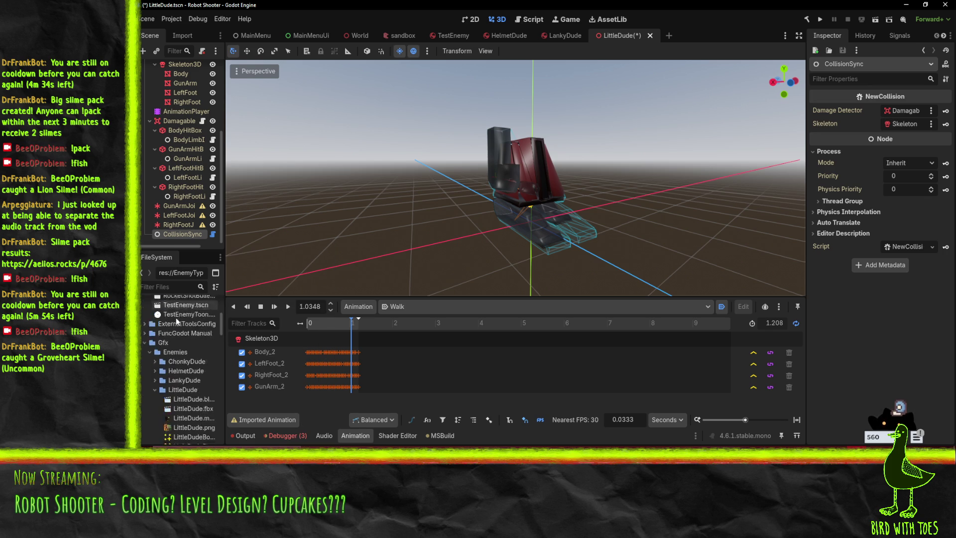
right_click(180, 365)
left_click(172, 366)
right_click(170, 365)
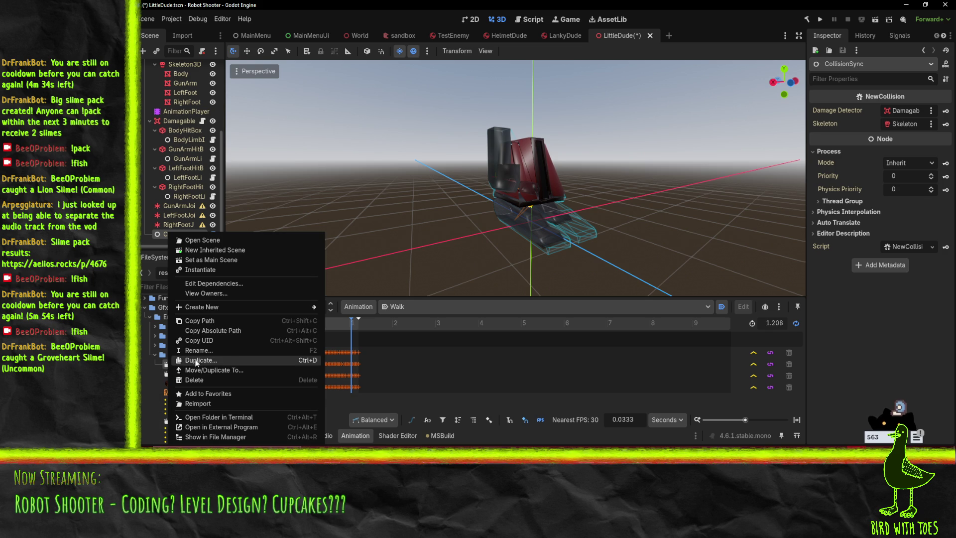
left_click(214, 405)
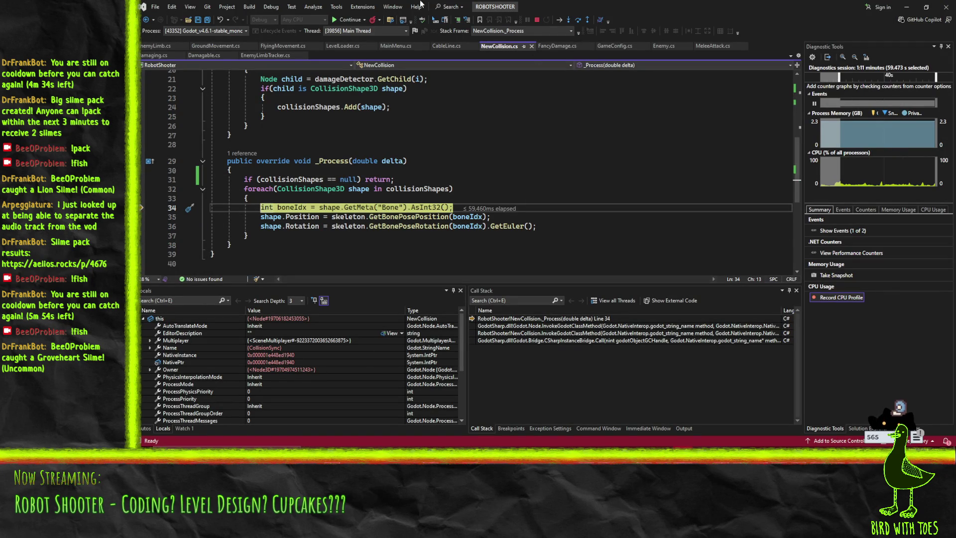
left_click(347, 20)
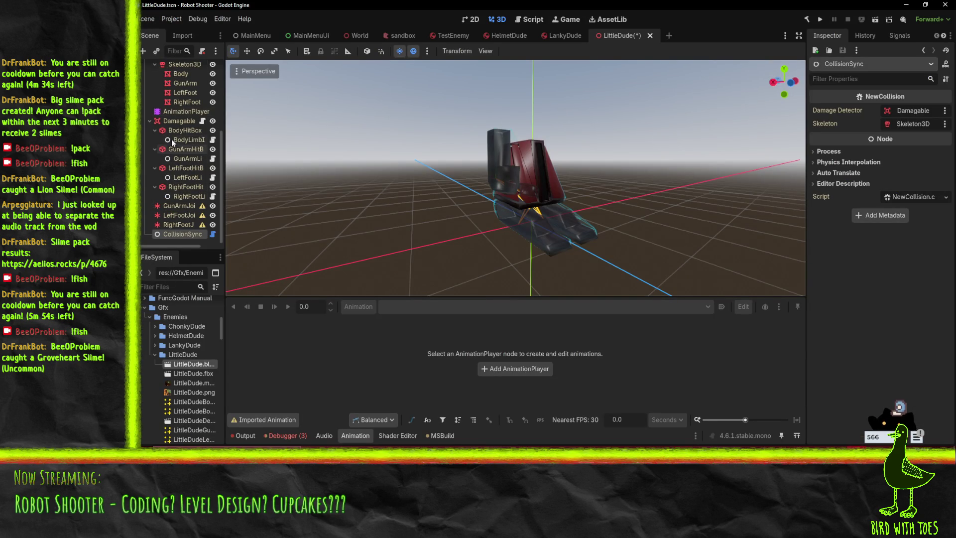
Play the AnimationPlayer's Walk animation and orbit around the robot to watch the hitboxes move
left_click(174, 112)
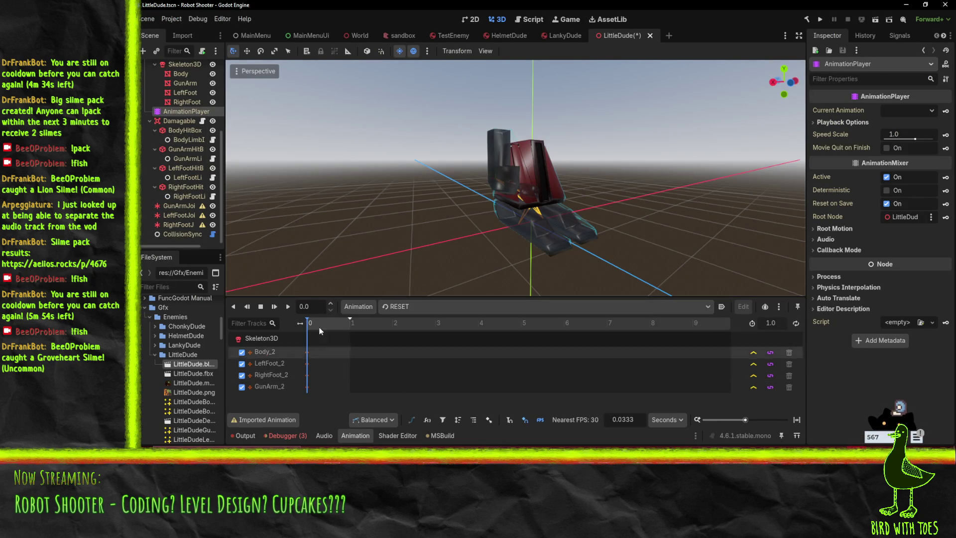
left_click(386, 307)
left_click(387, 331)
left_click(288, 306)
mouse_move(350, 261)
left_mouse_down()
mouse_move(373, 196)
mouse_move(413, 195)
mouse_move(443, 210)
mouse_move(332, 210)
mouse_move(472, 207)
left_mouse_up()
scroll(484, 211, "up", 3)
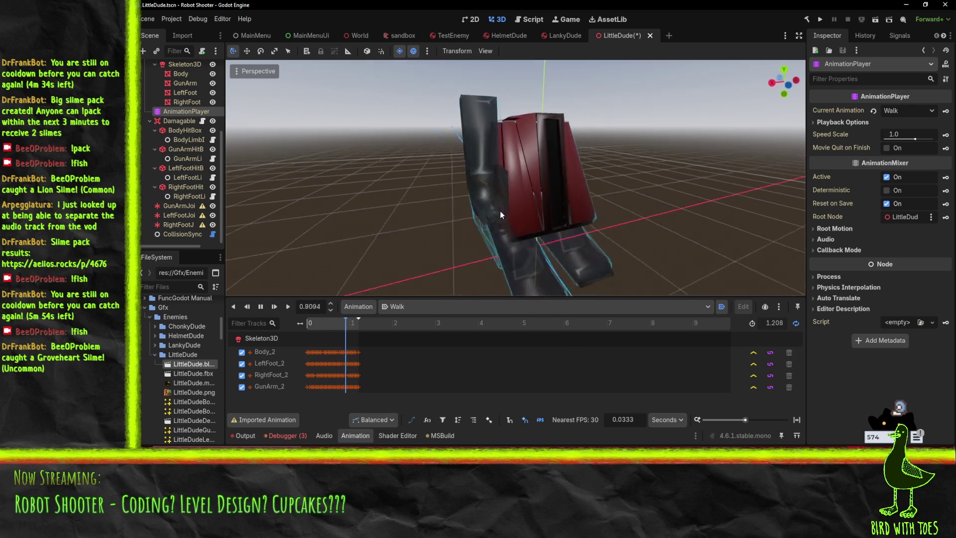
mouse_move(501, 210)
left_mouse_down()
mouse_move(439, 210)
mouse_move(417, 228)
left_mouse_up()
scroll(417, 228, "down", 5)
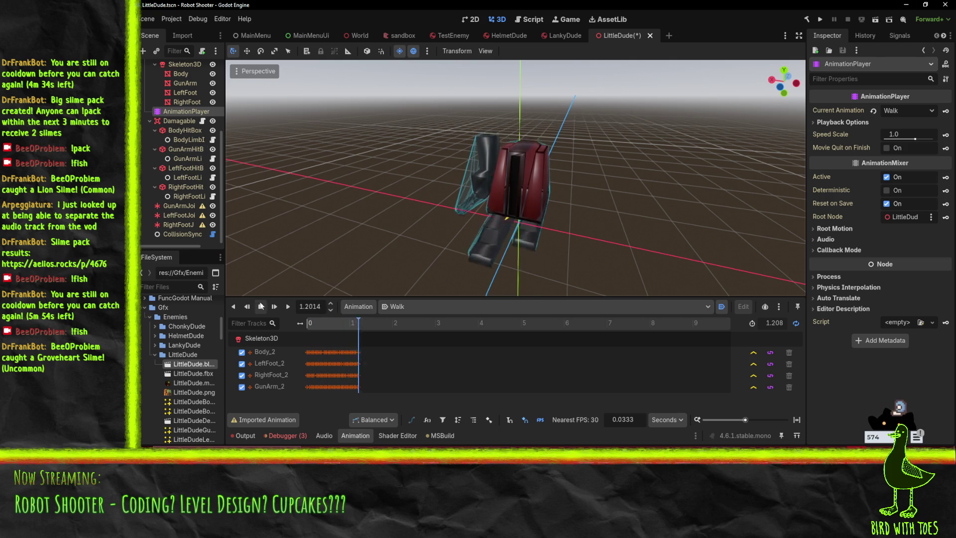
Switch through the LankyDude and HelmetDude scenes to TestEnemy and view it from the front
left_click(564, 36)
left_click(496, 38)
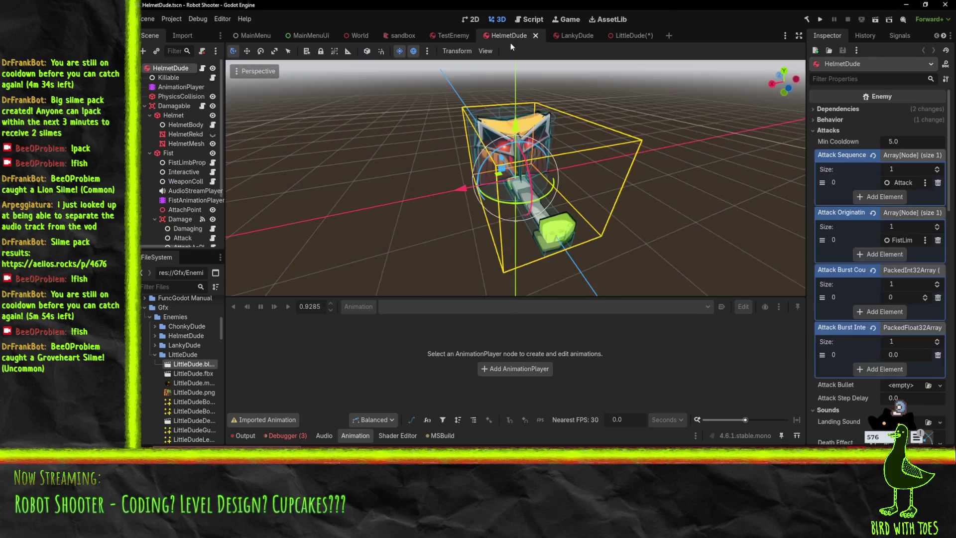
left_click(451, 36)
left_click_drag(521, 166, 349, 164)
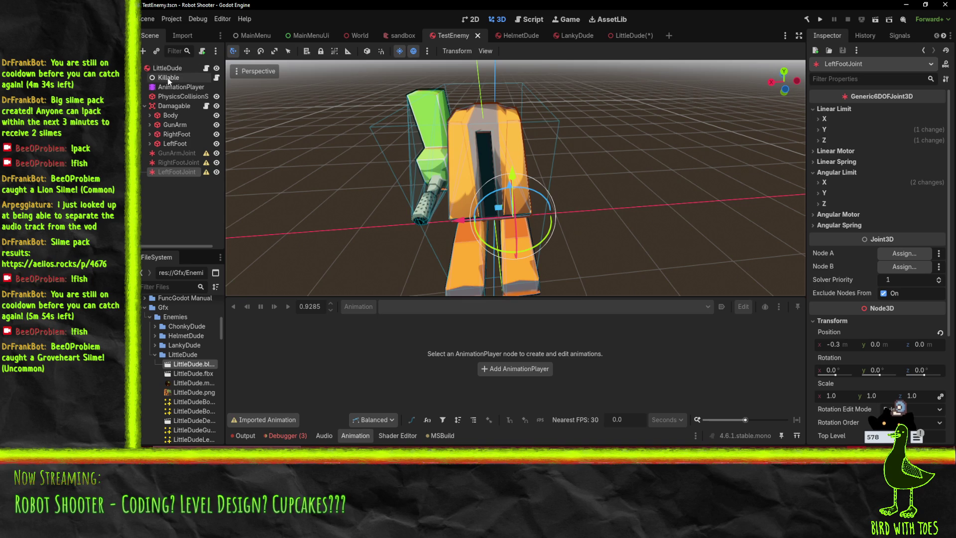
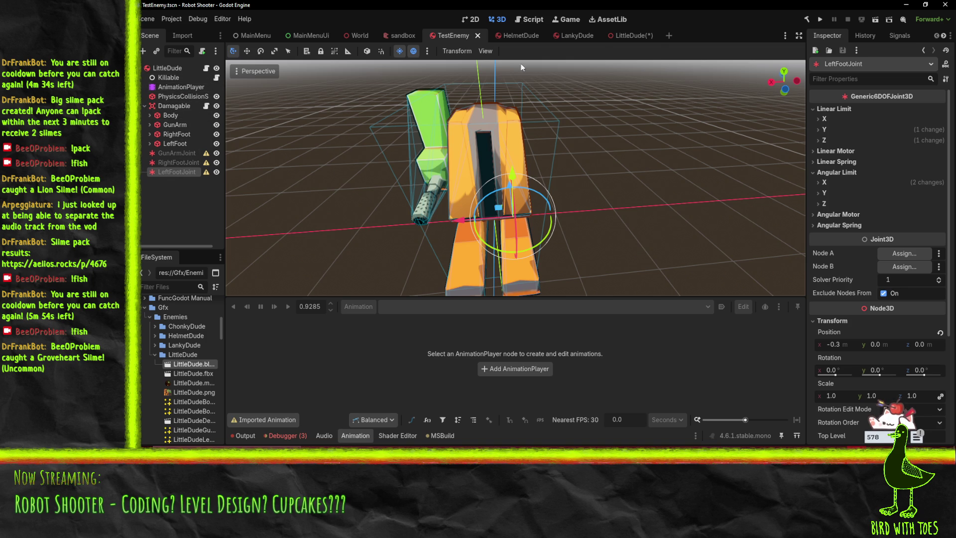
Switch to the LittleDude scene and inspect Skeleton3D's bones, hitboxes and joints in the Scene tree
left_click(624, 38)
scroll(172, 213, "down", 2)
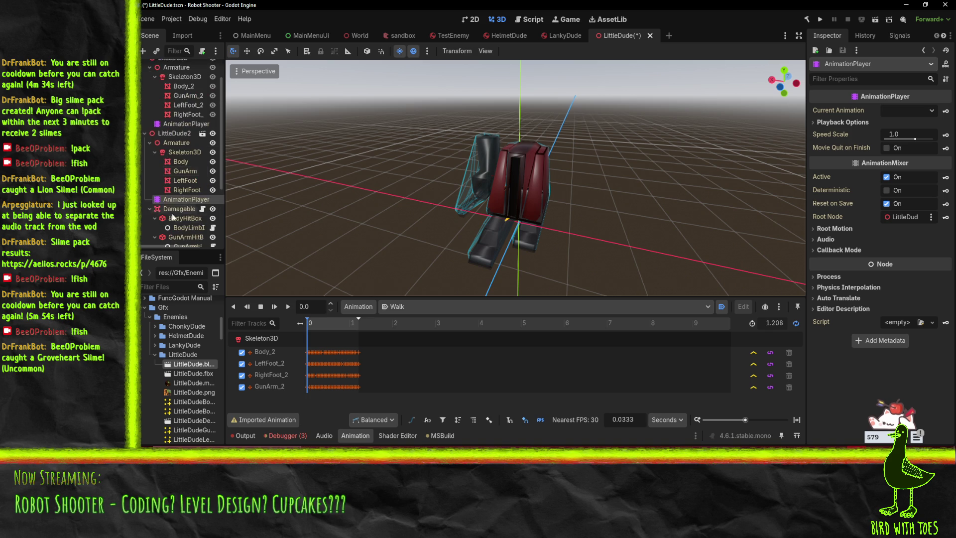
left_click(179, 152)
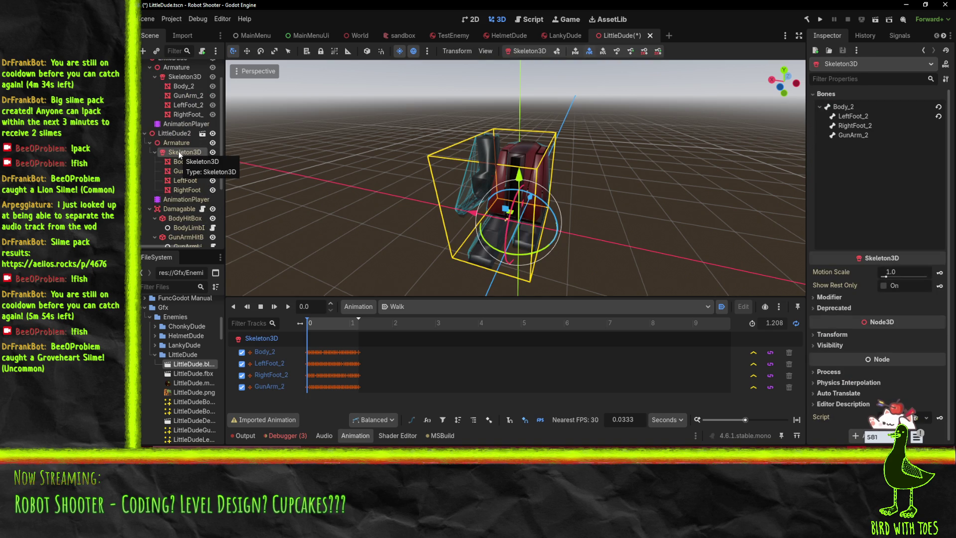
scroll(178, 164, "down", 3)
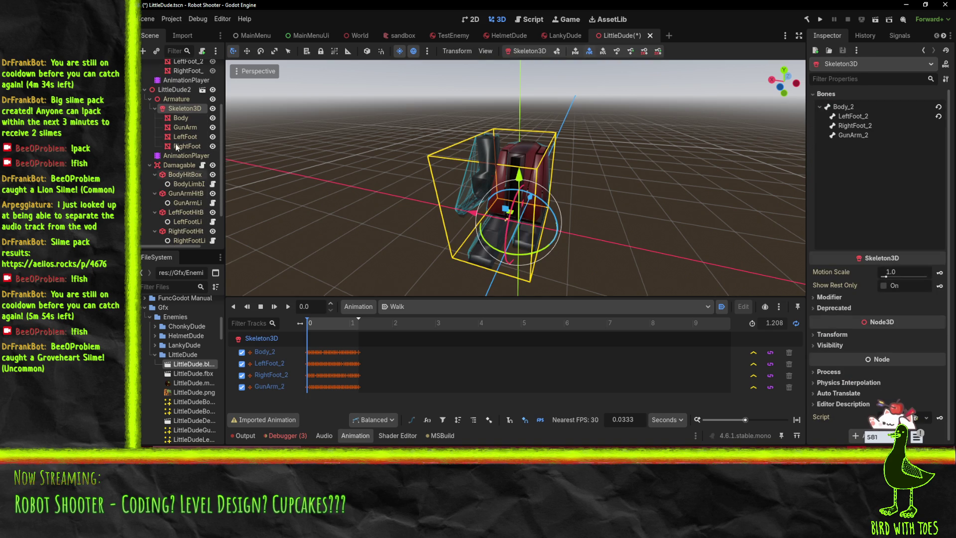
scroll(177, 131, "down", 3)
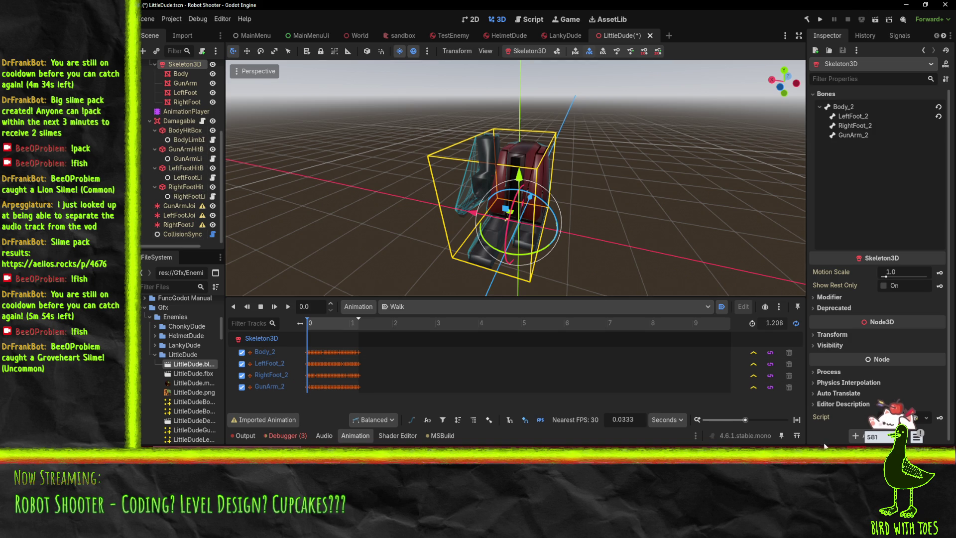
mouse_move(855, 464)
scroll(176, 232, "up", 3)
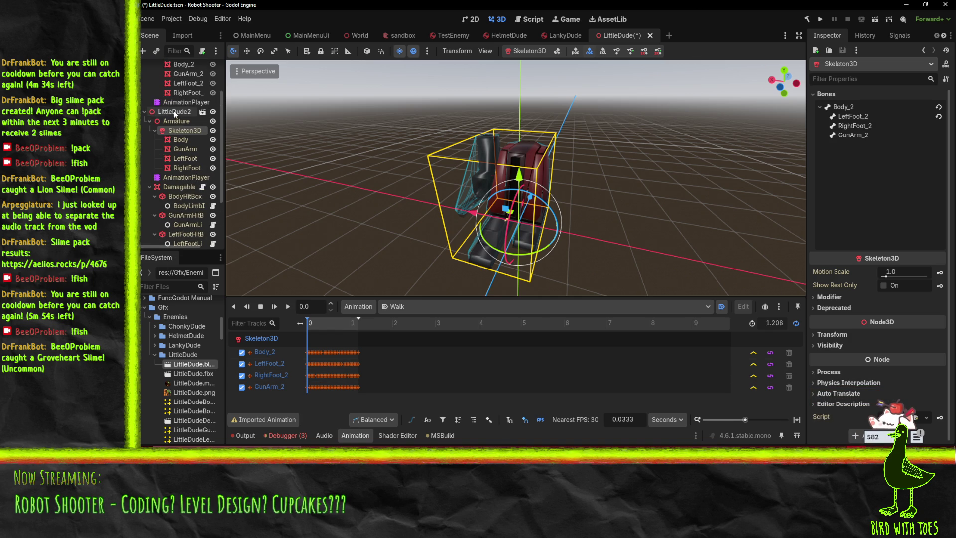
scroll(164, 160, "down", 2)
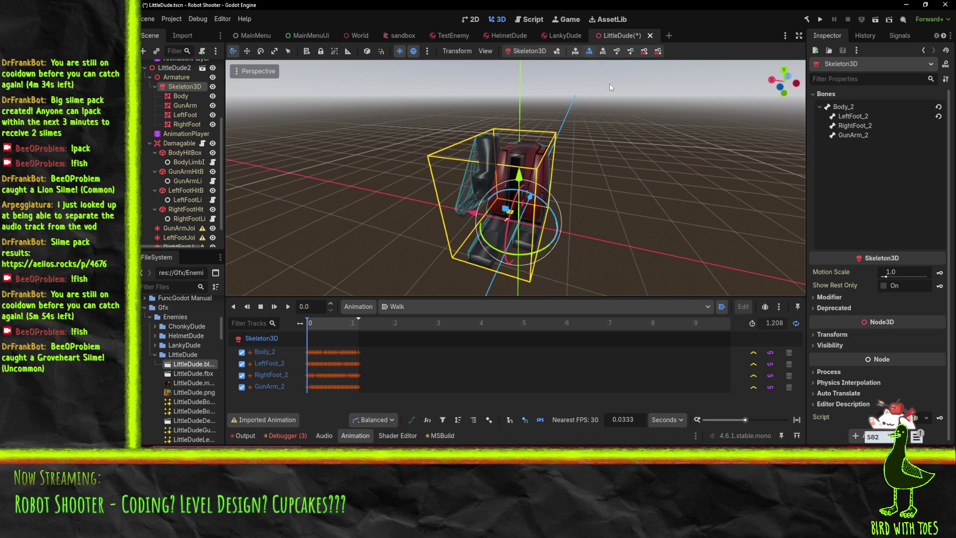
left_click(531, 19)
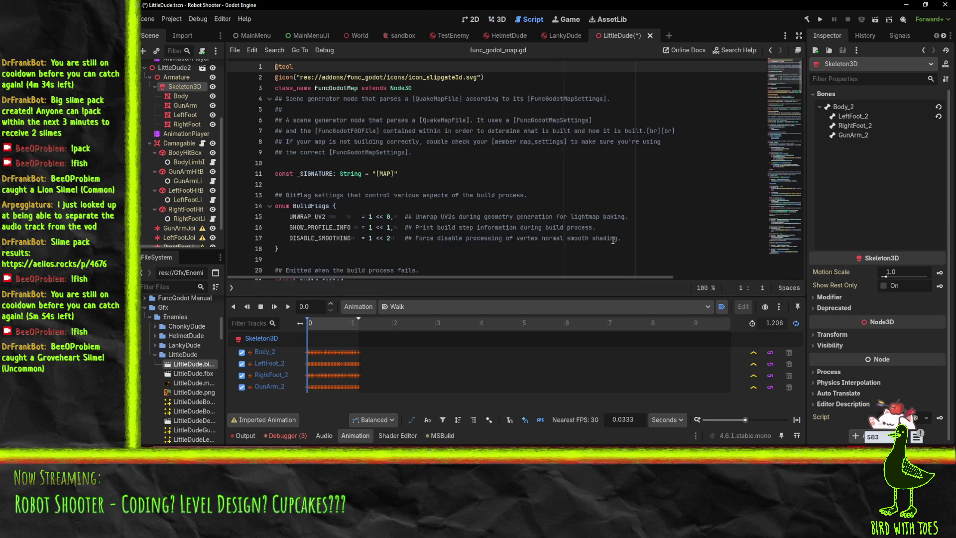
Open EnemyPostprocess.gd from the script list and hide the list to widen the code
left_click(464, 181)
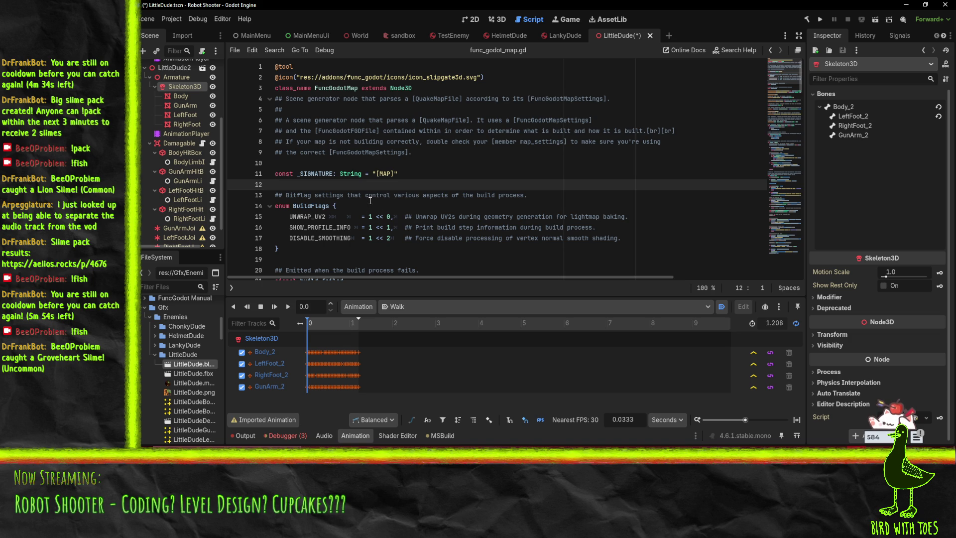
left_click(489, 200)
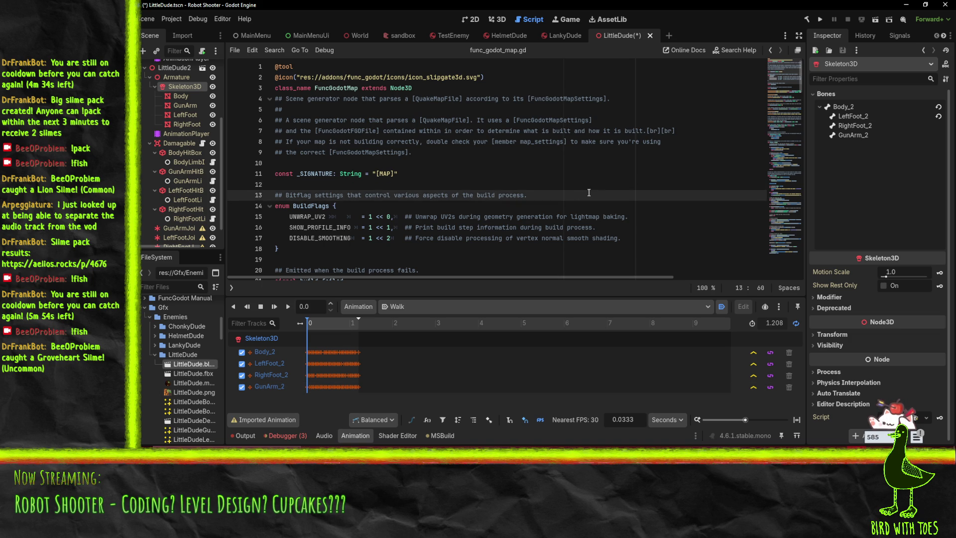
left_click(232, 286)
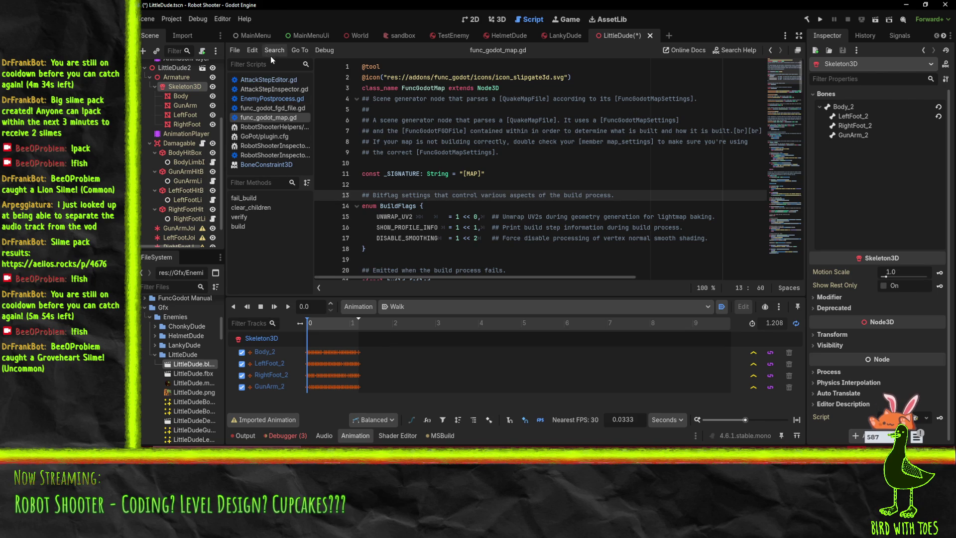
left_click(278, 100)
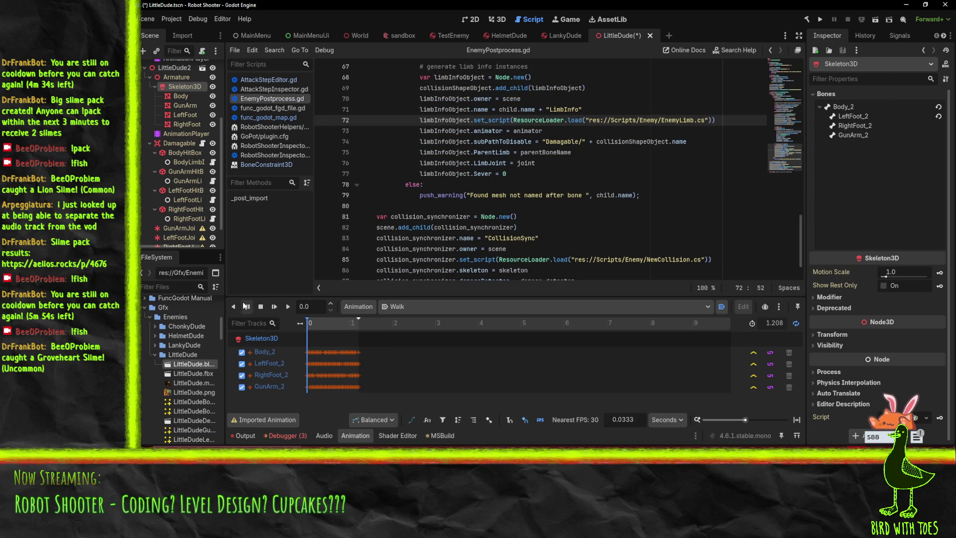
left_click(319, 287)
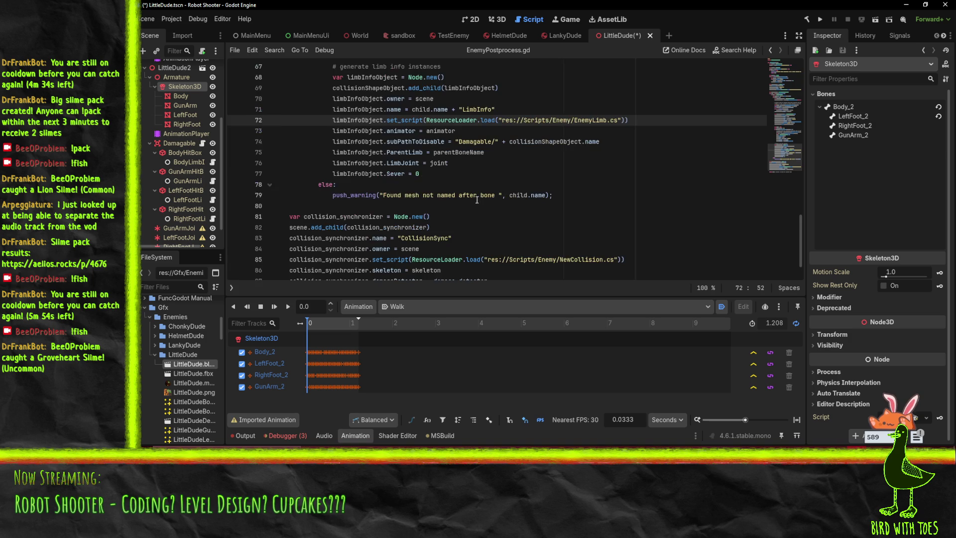
scroll(597, 182, "up", 3)
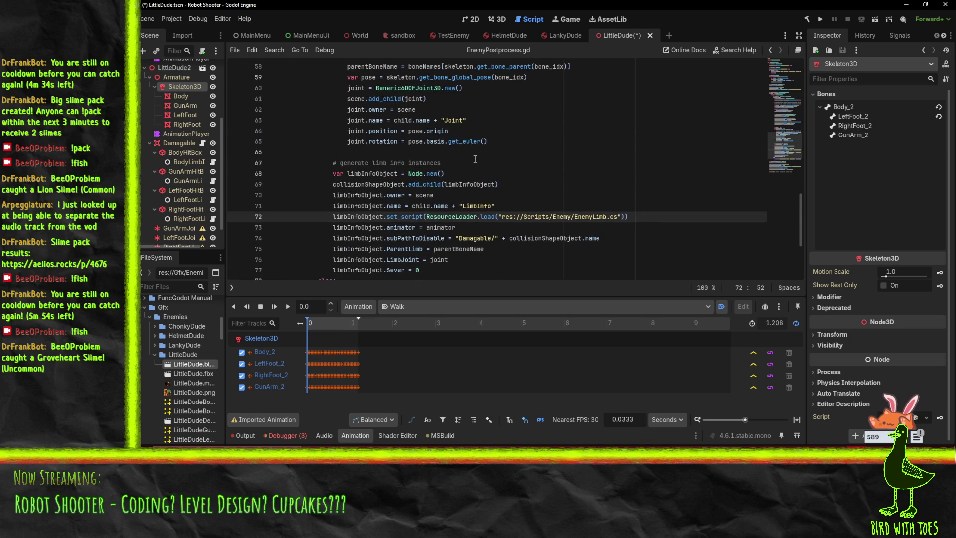
scroll(475, 159, "down", 1)
scroll(453, 232, "down", 1)
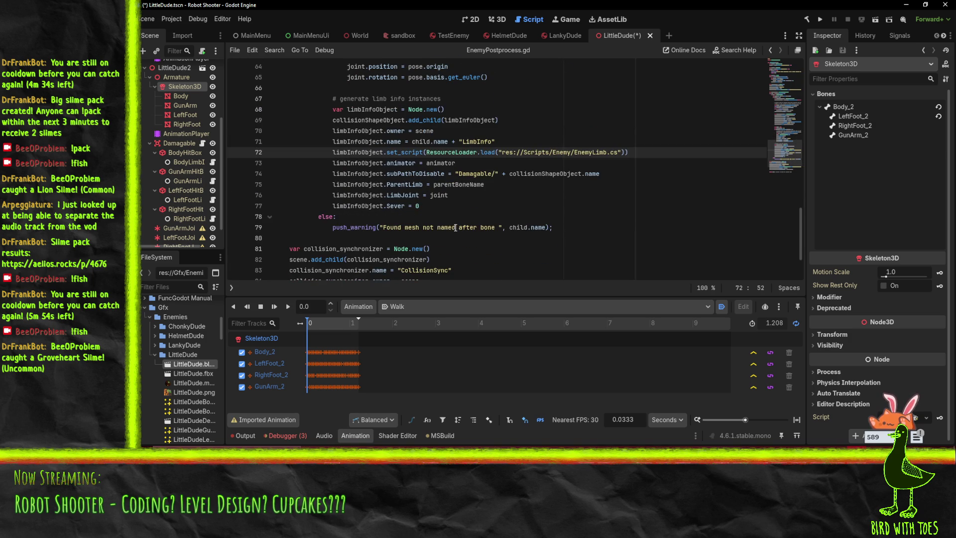
scroll(455, 228, "down", 2)
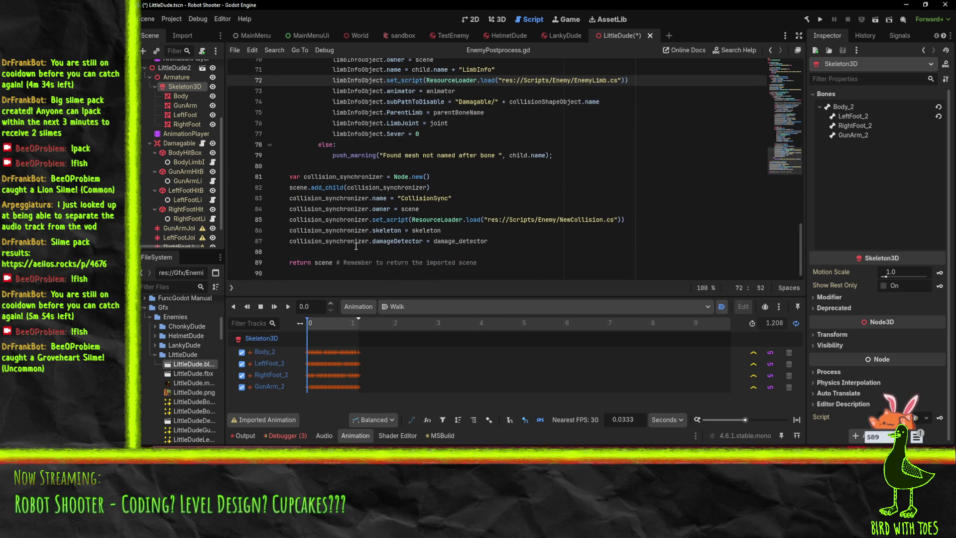
Select damage_detector on line 87 and look for its declaration in the synchronizer block
left_click(498, 241)
left_click(436, 240)
double_click(461, 241)
scroll(498, 209, "up", 15)
scroll(523, 206, "down", 15)
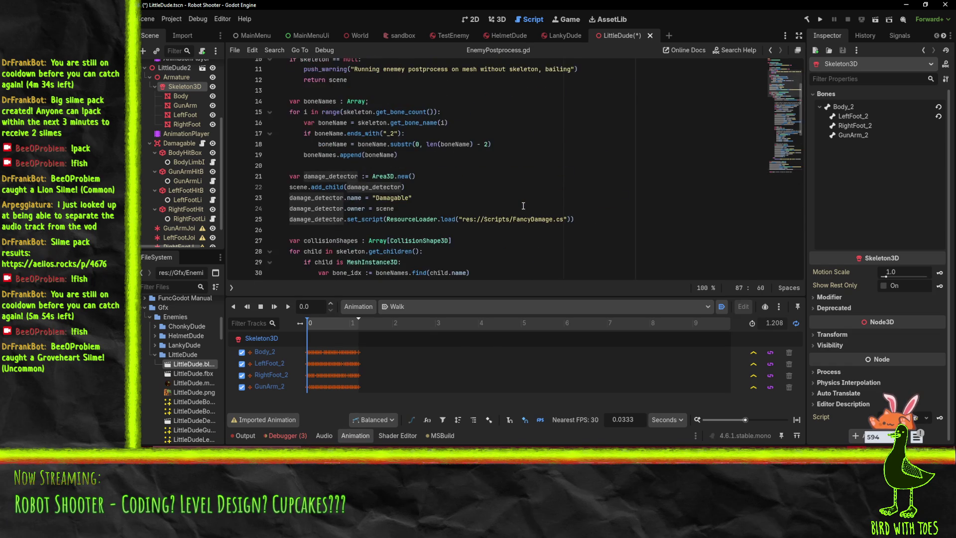
scroll(516, 210, "down", 1)
mouse_move(488, 241)
left_mouse_down()
mouse_move(324, 218)
mouse_move(260, 174)
left_mouse_up()
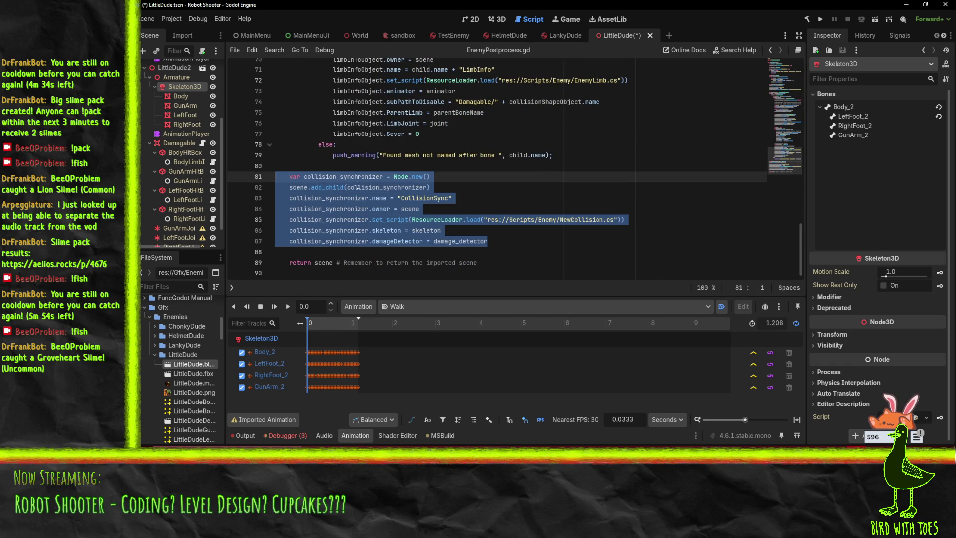
Start a new scene.move_child call on the line after the add_child call on line 82
left_click(487, 191)
left_click(347, 188)
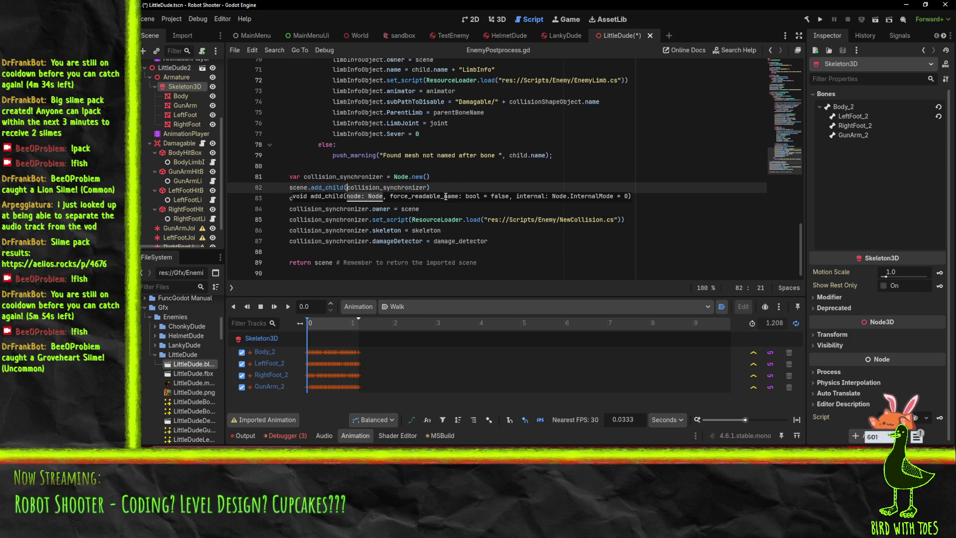
key("End")
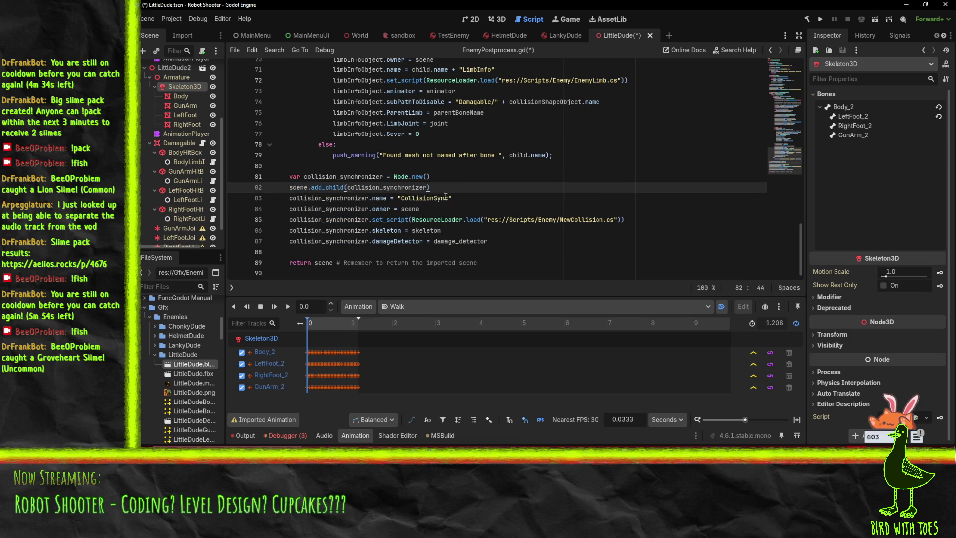
left_click(493, 246)
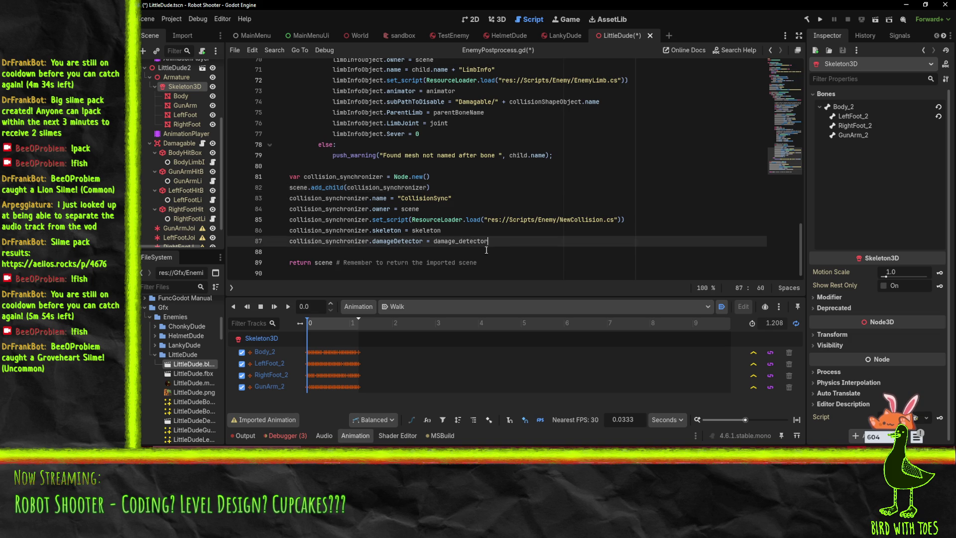
left_click(529, 188)
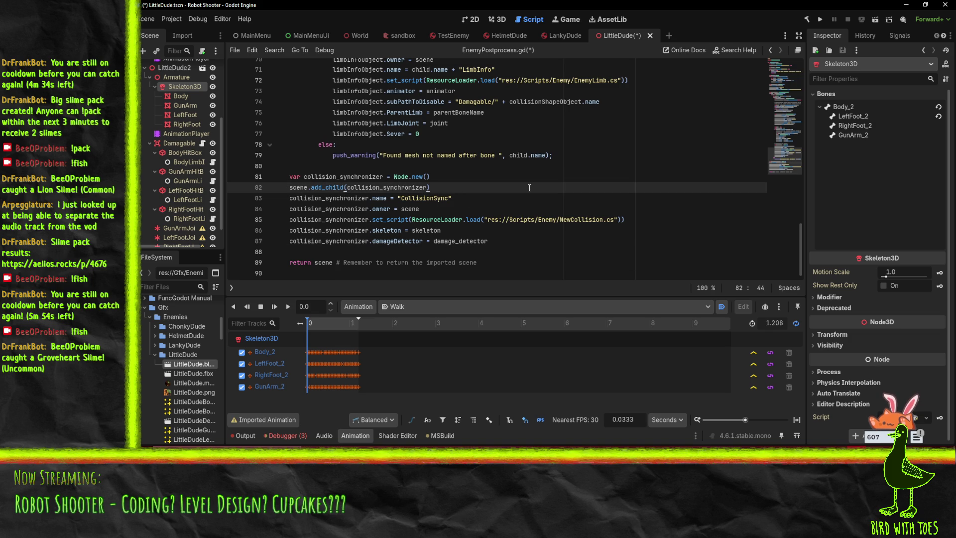
key("Return")
type("scene.")
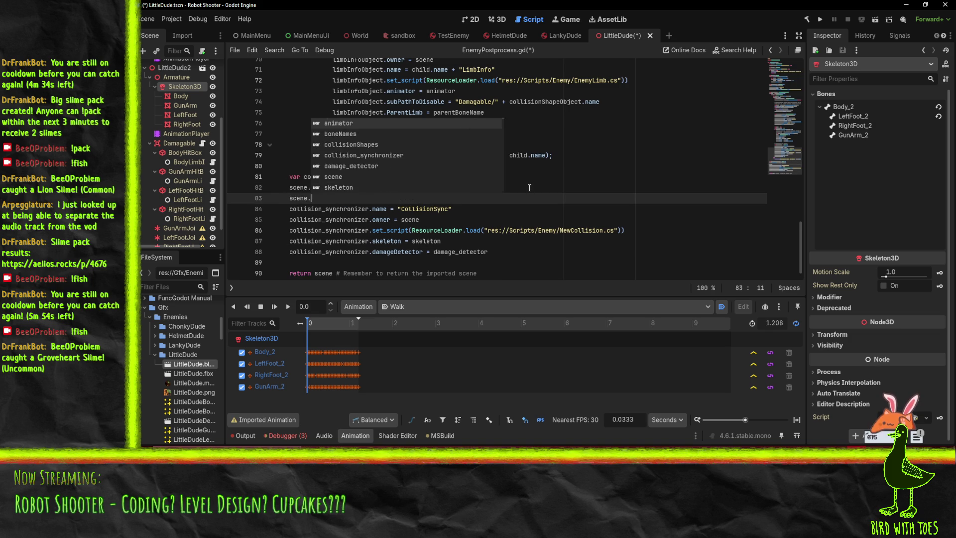
type("child_")
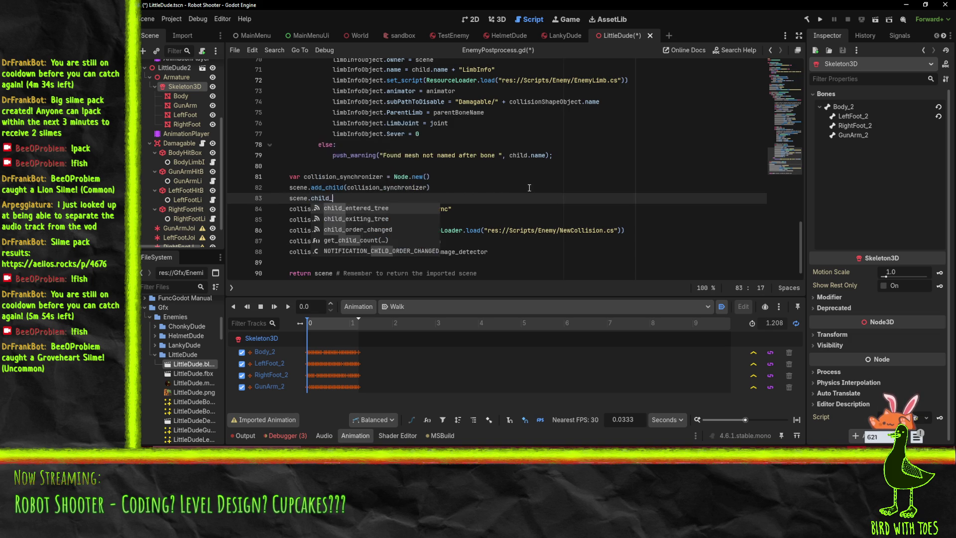
key("BackSpace")
key("BackSpace")
key("BackSpace")
key("BackSpace")
key("BackSpace")
key("BackSpace")
type("move")
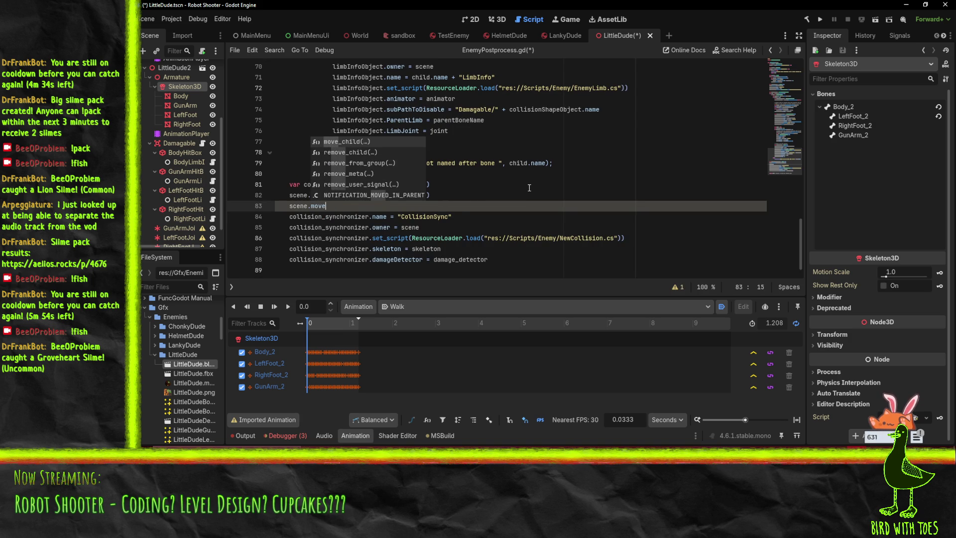
key("Return")
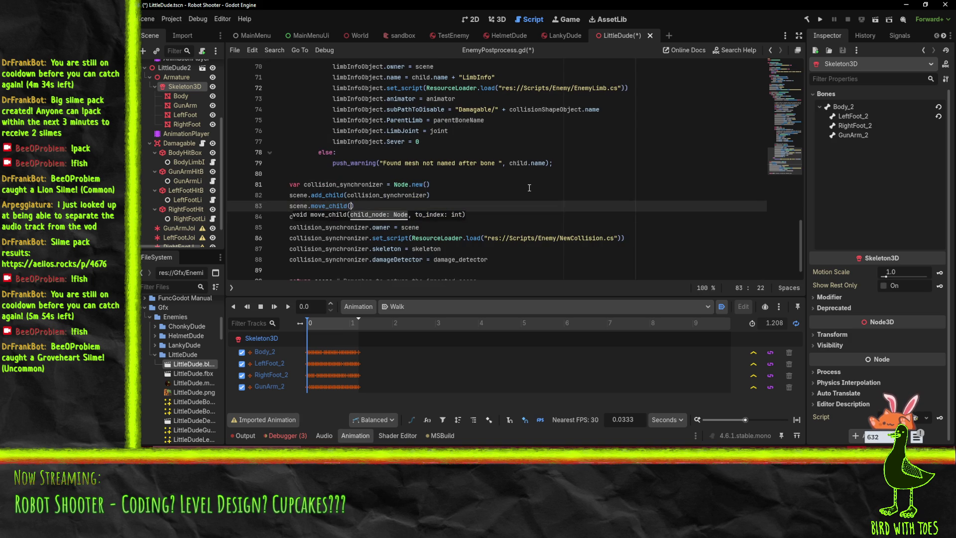
Fill in the call as move_child(collision_synchronizer, 0) to move the synchronizer first
left_click(393, 196)
double_click(392, 196)
key("ctrl+c")
left_click(513, 206)
key("Left")
key("ctrl+v")
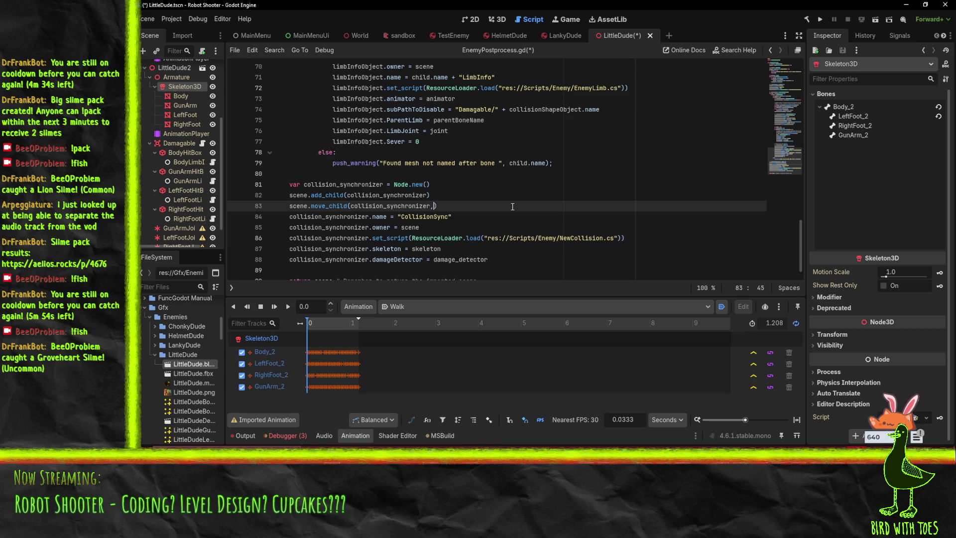
type(", ")
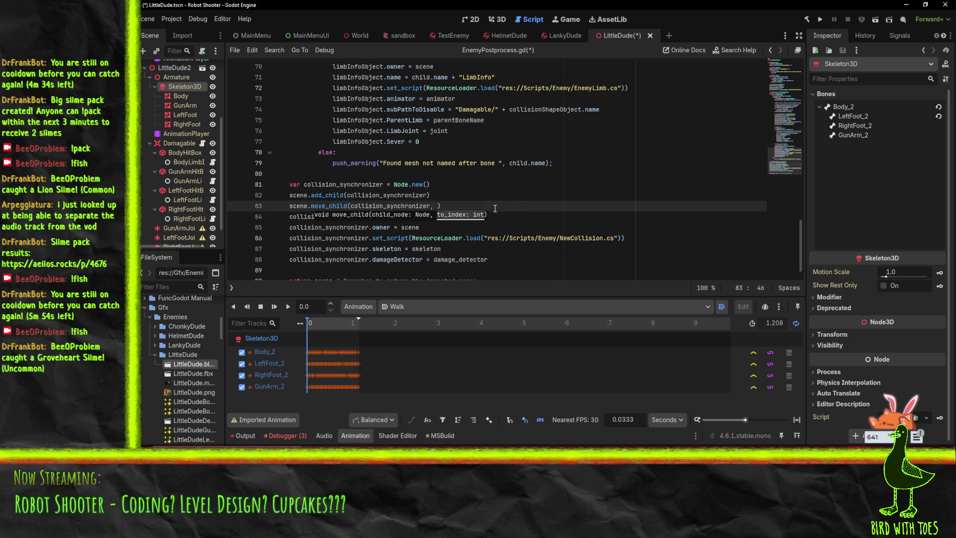
type("1")
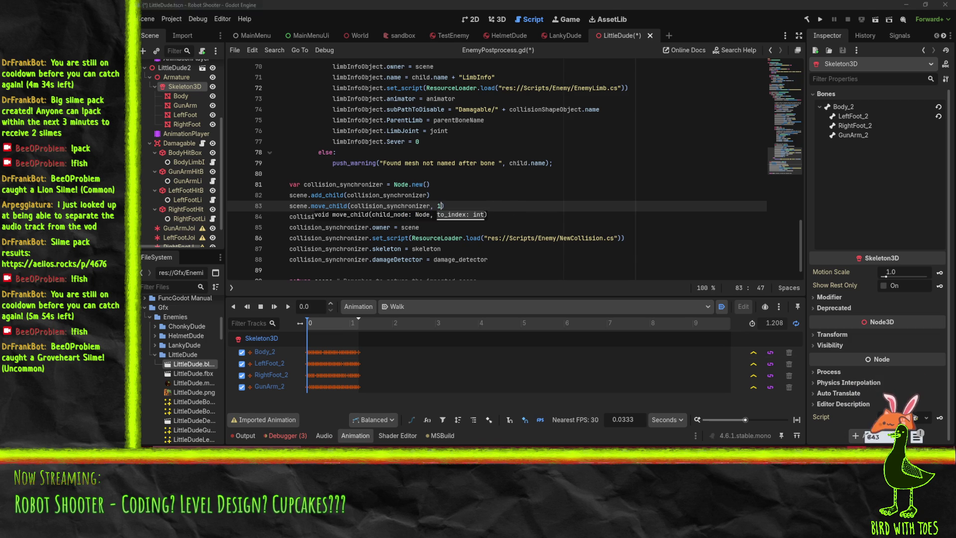
key("alt+Tab")
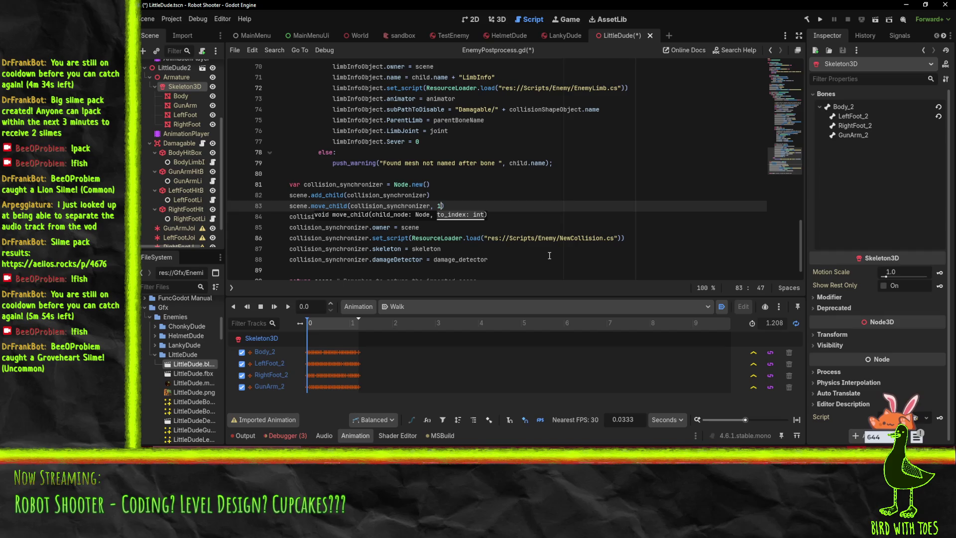
key("BackSpace")
type("0")
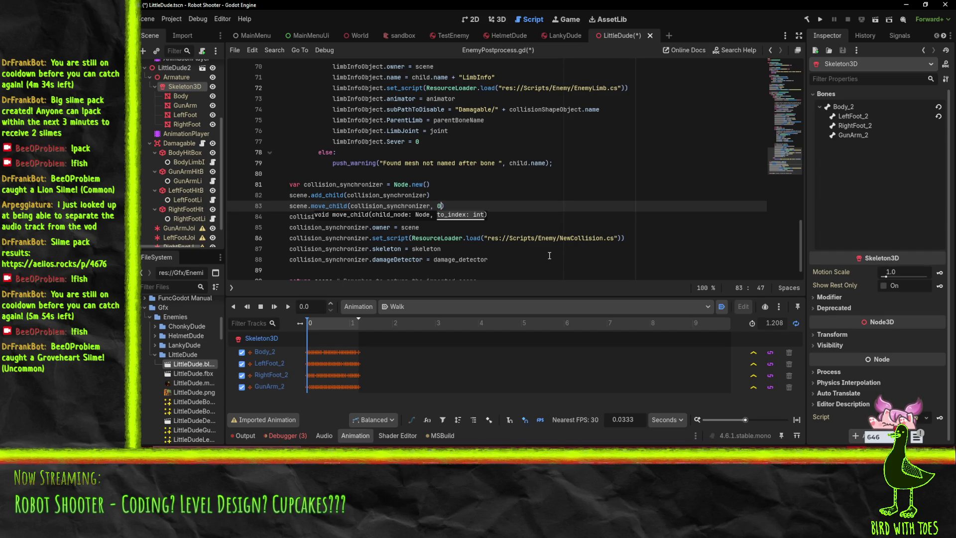
Duplicate the move_child line and change its node argument to animator
key("Home")
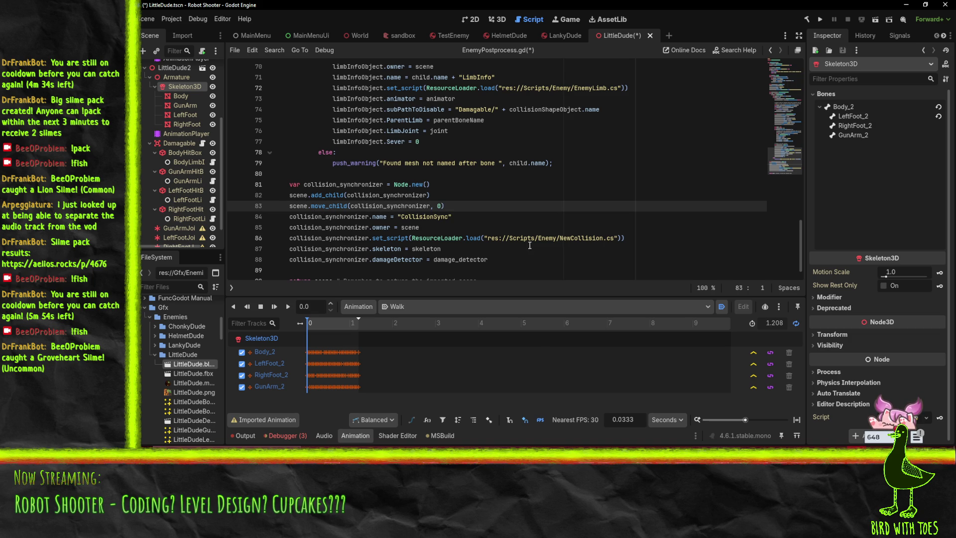
scroll(529, 245, "up", 1)
key("Down")
key("ctrl+v")
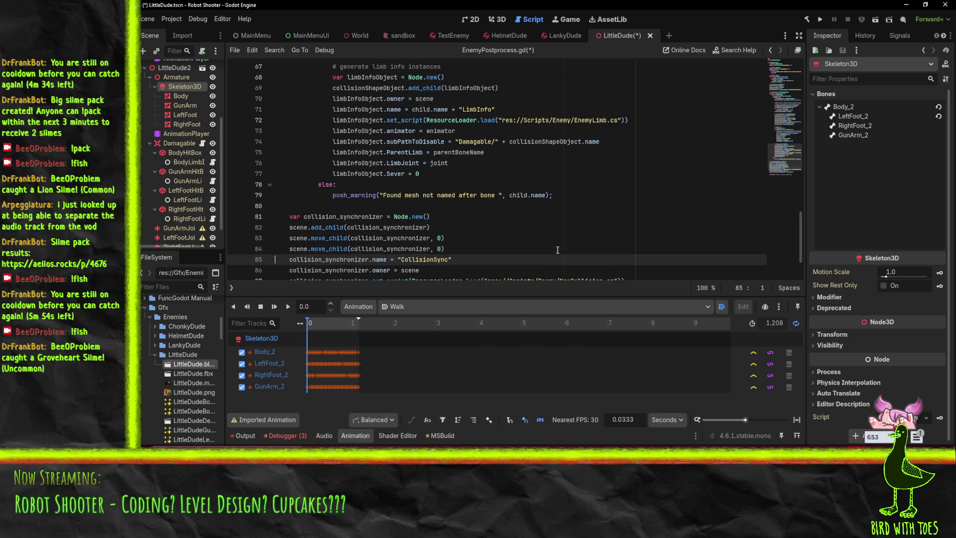
left_click_drag(350, 249, 427, 251)
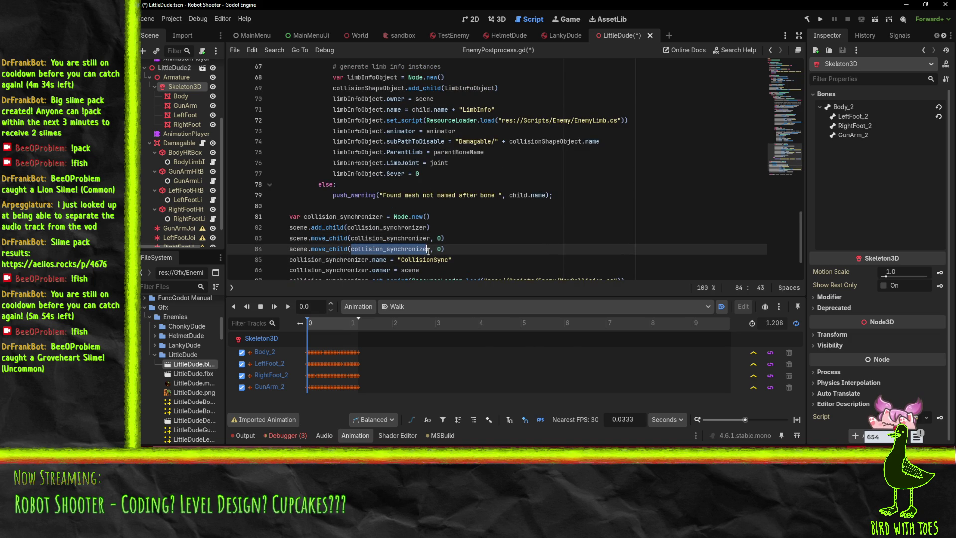
type("anim")
key("Return")
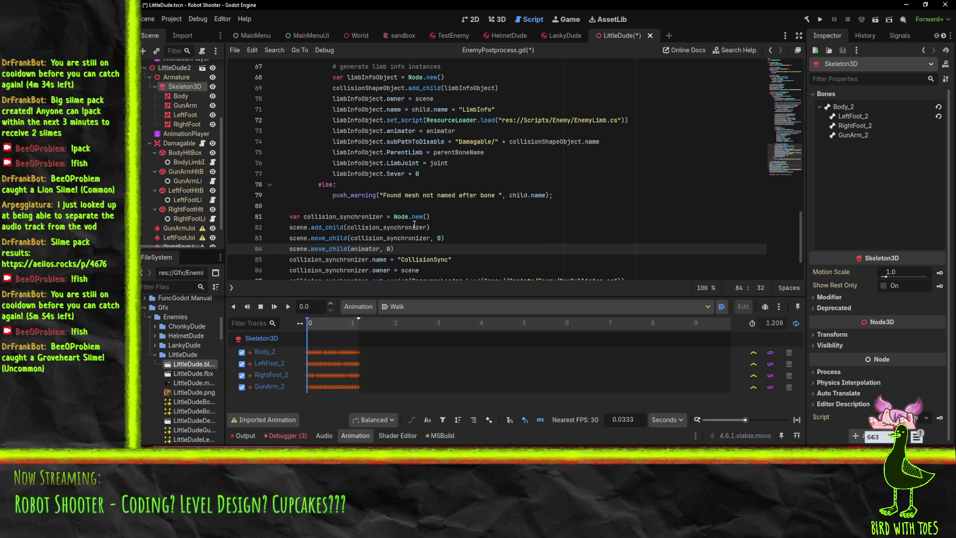
scroll(519, 215, "down", 2)
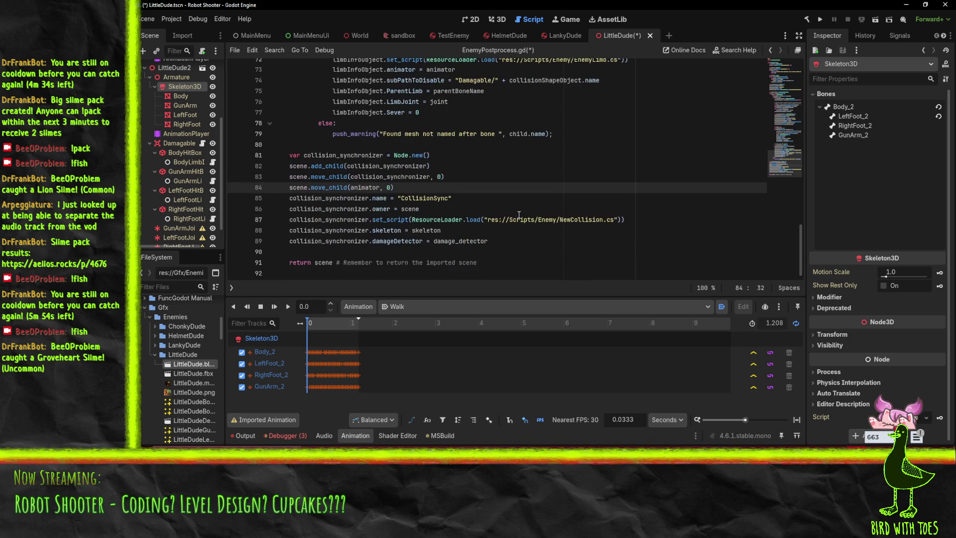
Try moving the synchronizer setup lines above the move calls, then undo the change
left_click(462, 198)
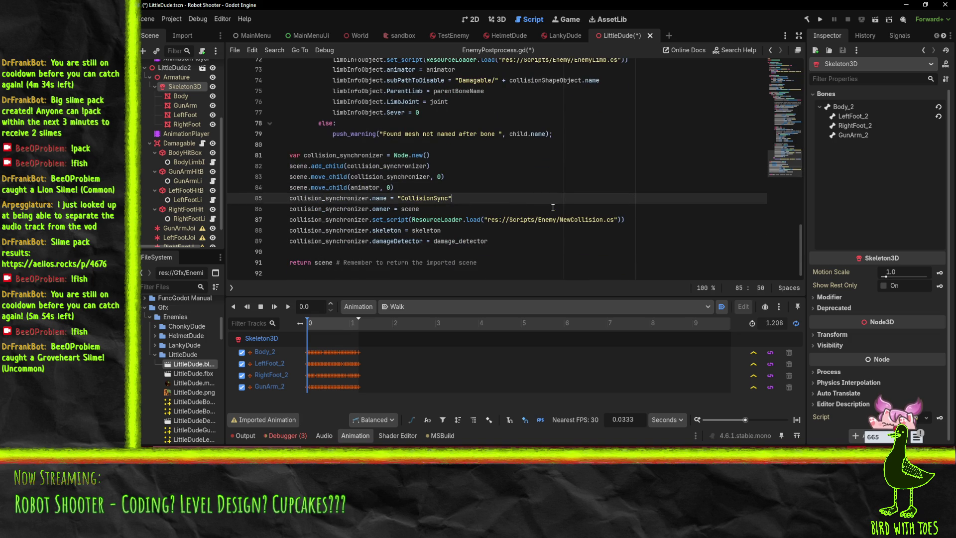
key("shift+Down")
key("shift+Down")
key("shift+Down")
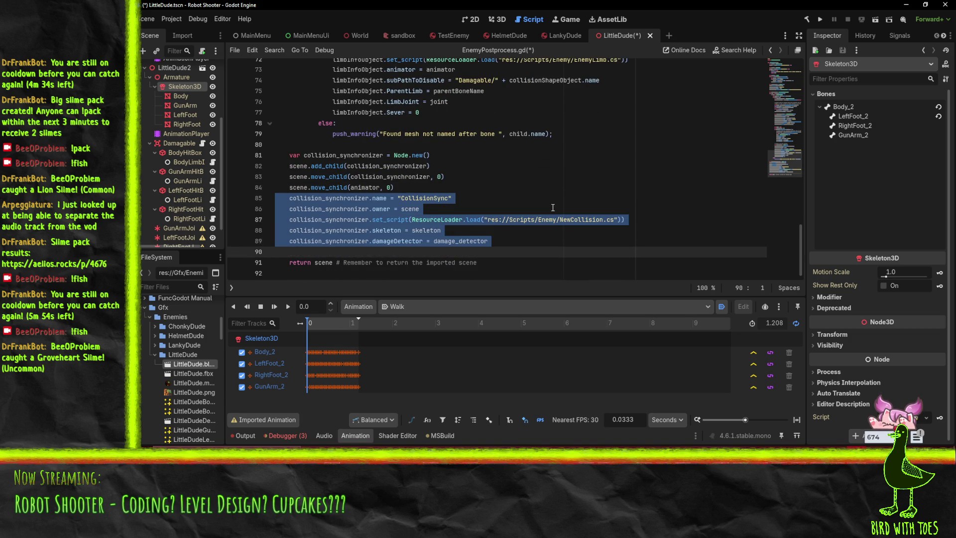
key("ctrl+x")
key("Up")
key("Up")
key("ctrl+v")
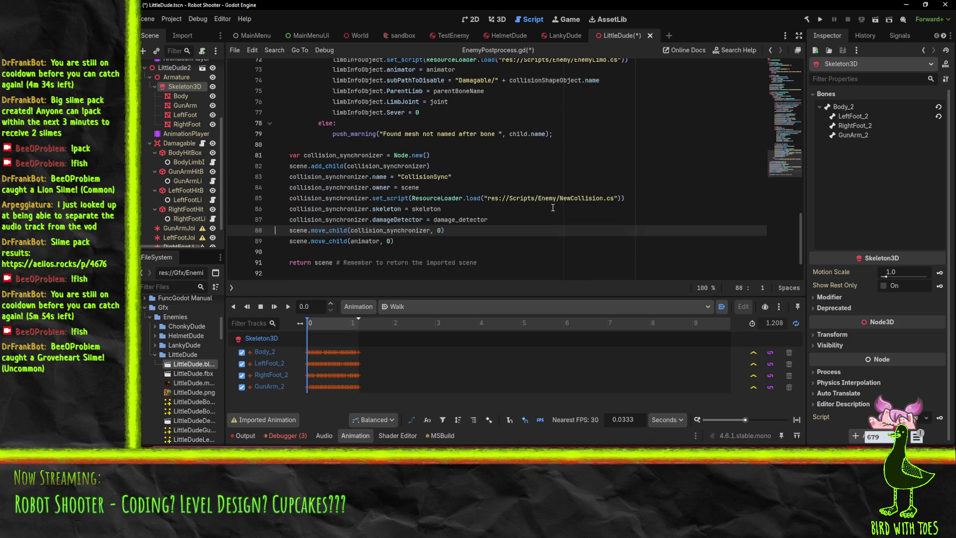
key("ctrl+z")
key("ctrl+z")
key("ctrl+z")
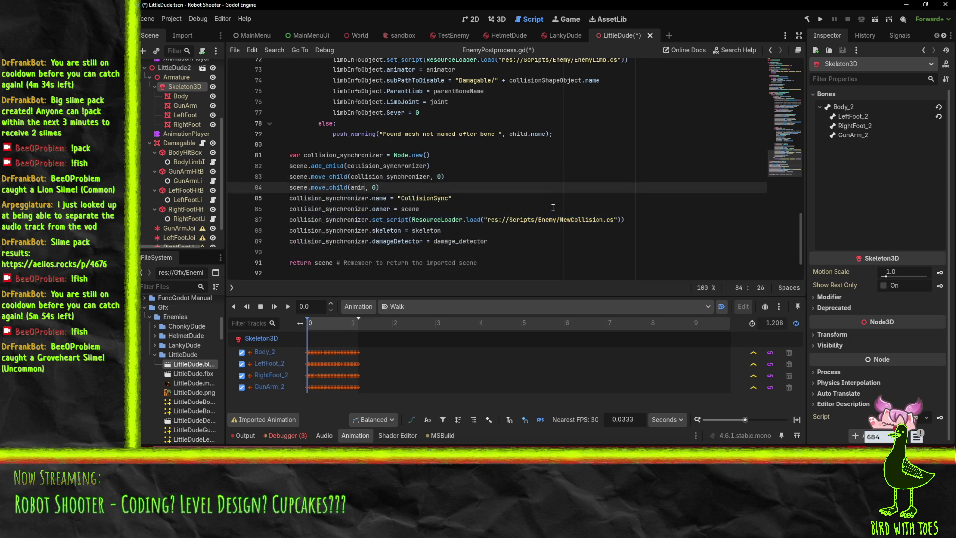
type("animator")
key("ctrl+z")
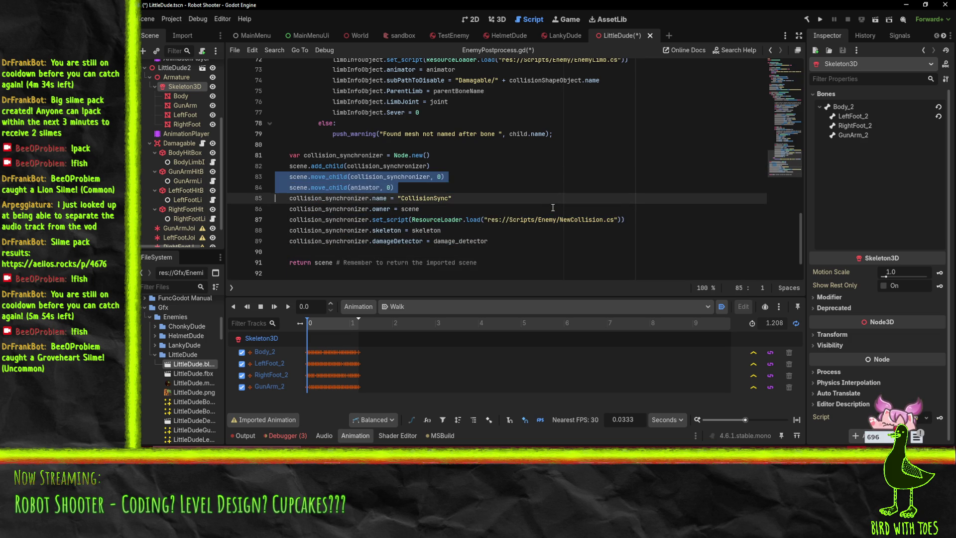
Move the two move_child lines below the collision synchronizer setup lines
key("ctrl+shift+k")
key("Up")
key("ctrl+BackSpace")
key("ctrl+BackSpace")
key("ctrl+BackSpace")
type("cene.c")
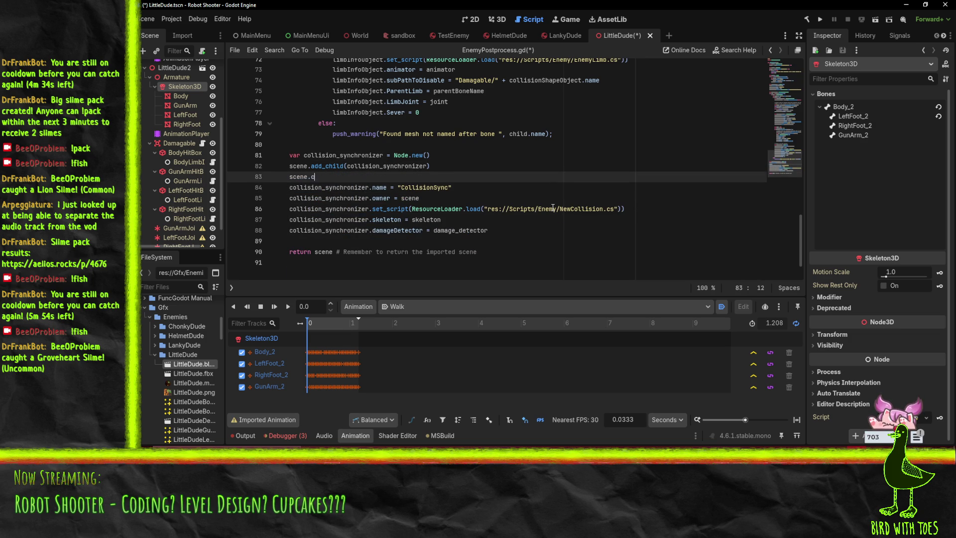
key("ctrl+BackSpace")
key("ctrl+BackSpace")
key("BackSpace")
key("ctrl+Left")
key("Delete")
type("(")
key("Down")
key("Down")
key("Down")
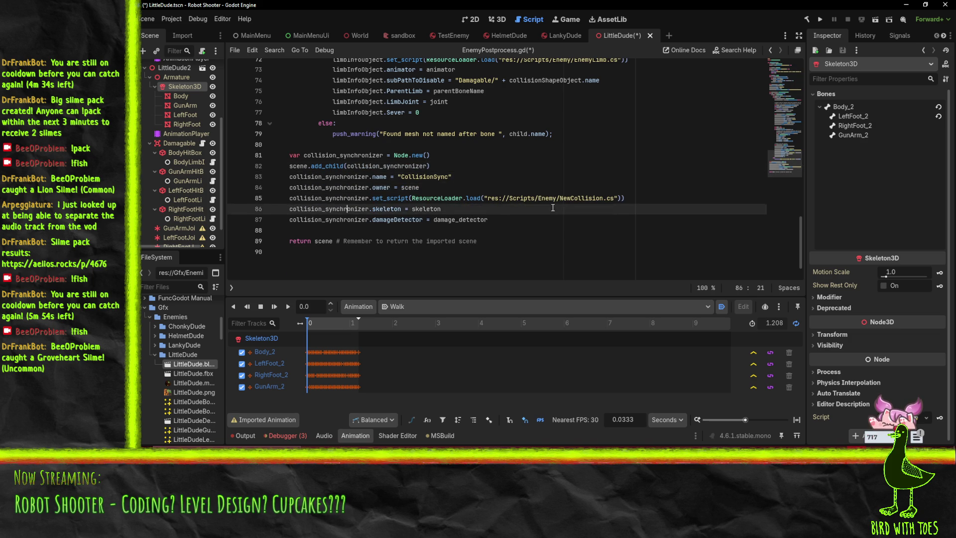
key("ctrl+v")
Save the script and scene, then scroll back up through the code
key("ctrl+s")
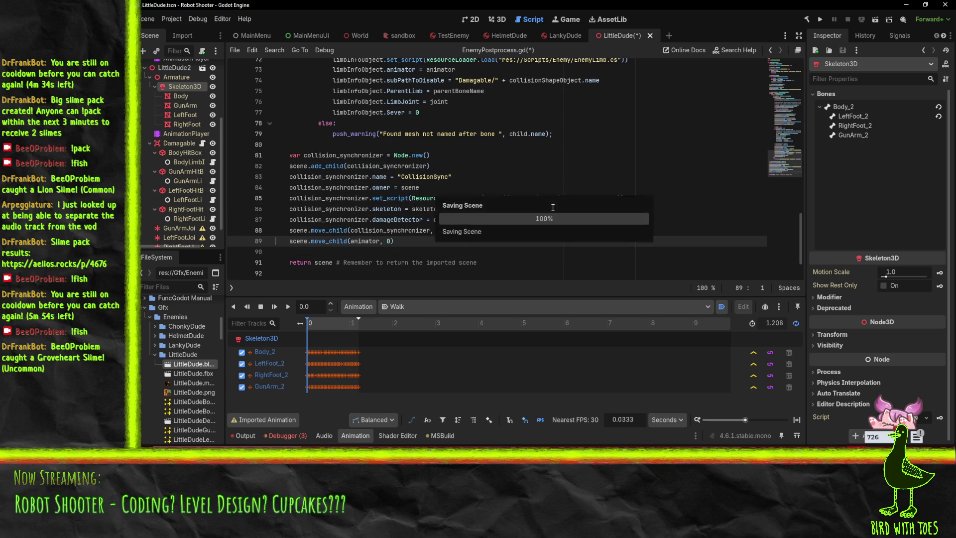
left_click(520, 209)
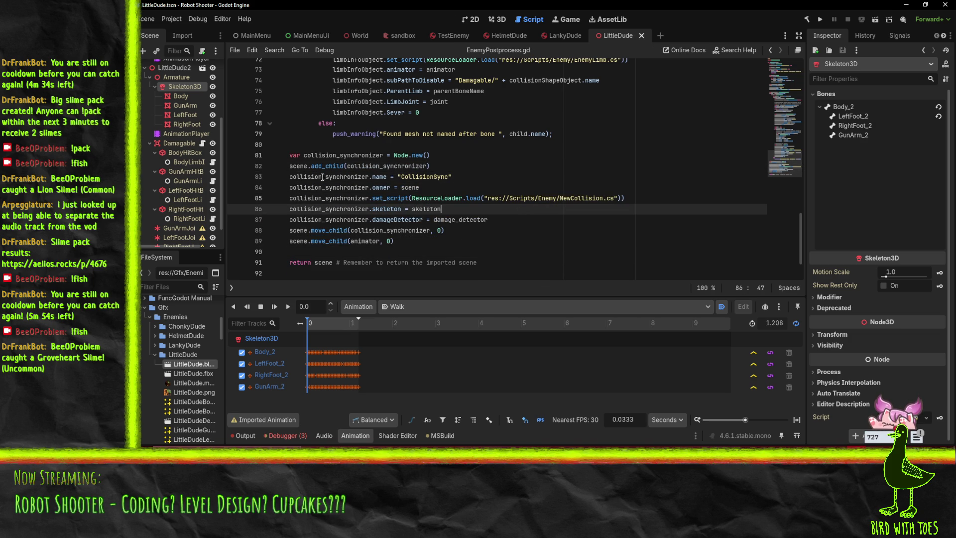
scroll(544, 228, "up", 3)
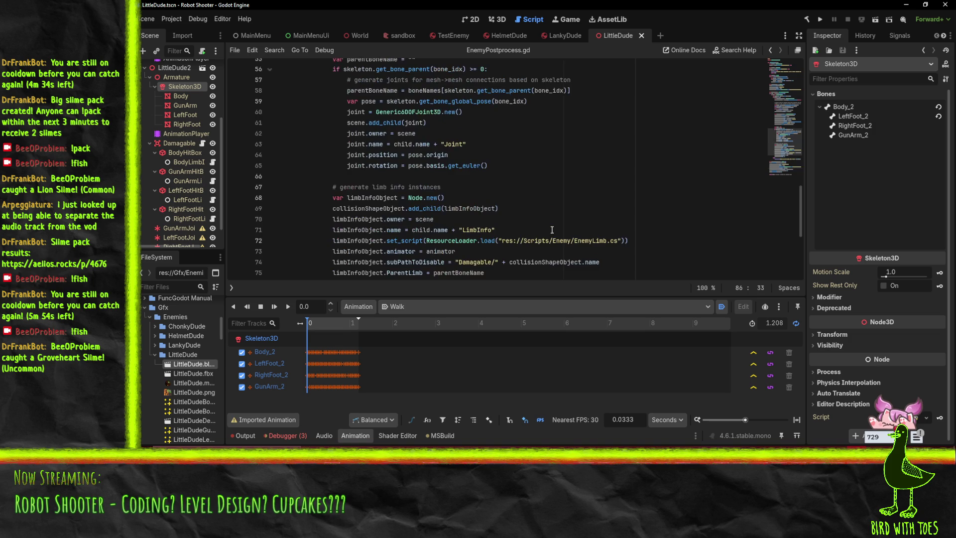
left_click(505, 208)
scroll(504, 208, "up", 3)
scroll(495, 203, "up", 3)
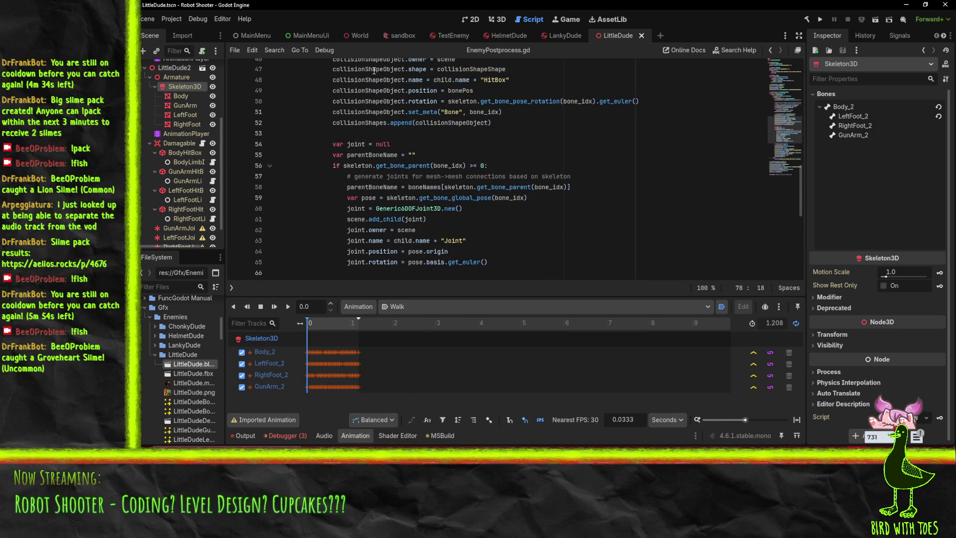
scroll(483, 205, "up", 4)
scroll(483, 205, "up", 1)
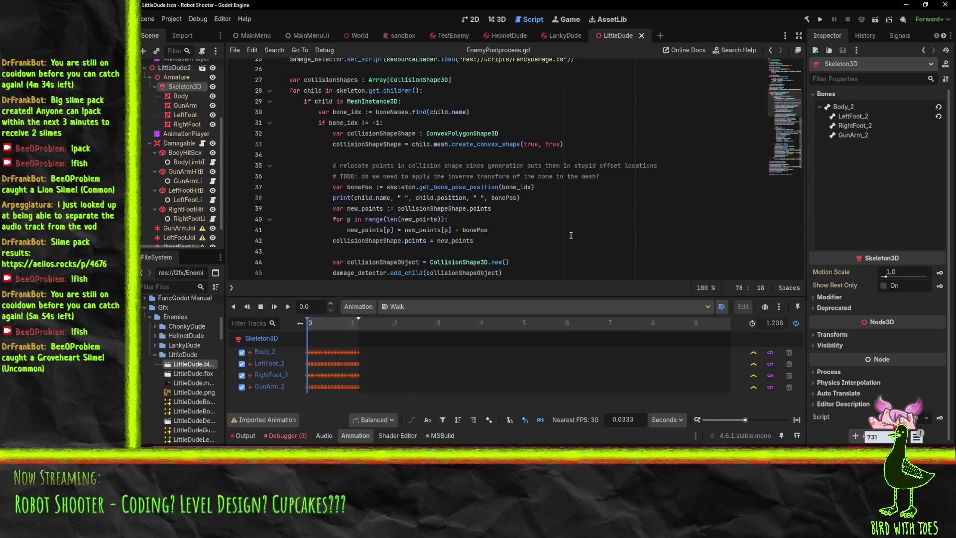
Add child.reparent(collisionShapeObject) right after the collisionShapes.append call
scroll(571, 235, "down", 12)
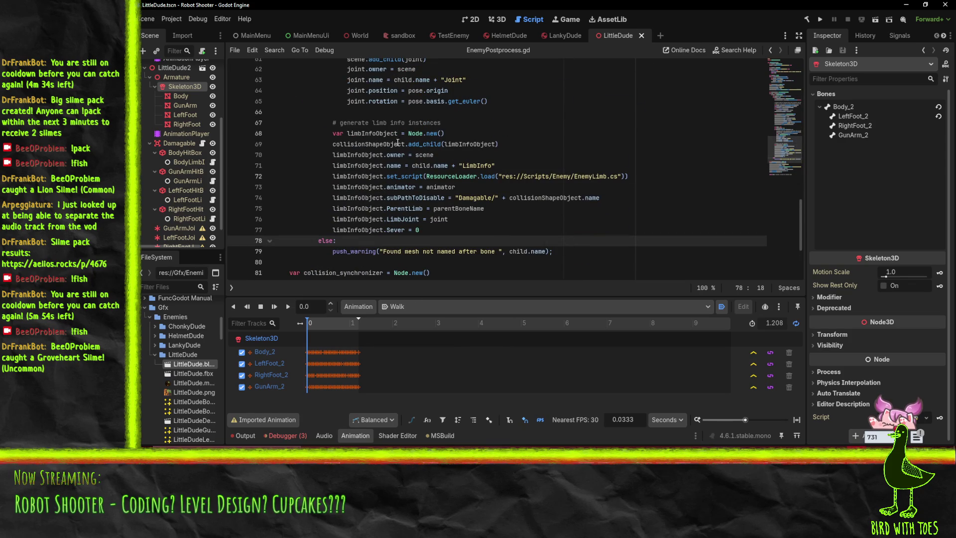
left_click(448, 228)
scroll(447, 228, "up", 9)
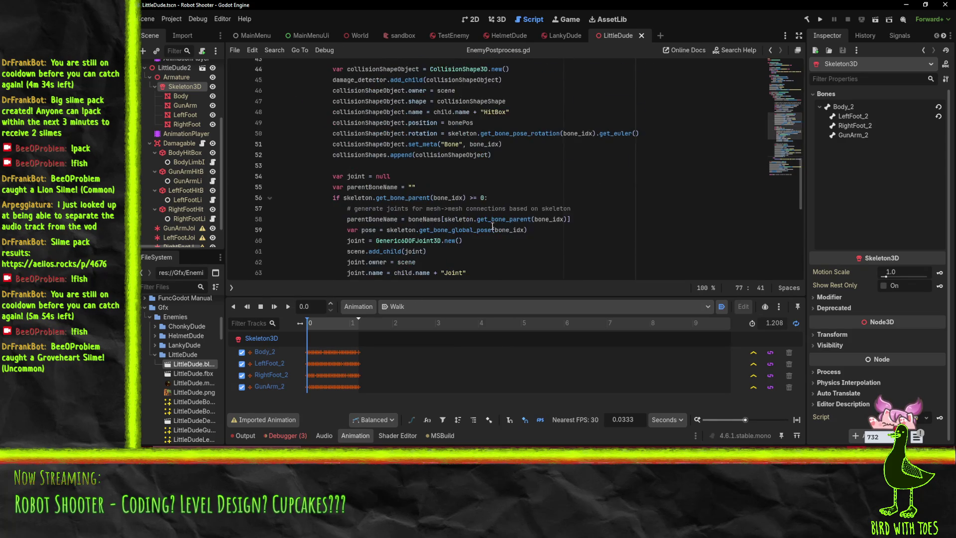
left_click(490, 252)
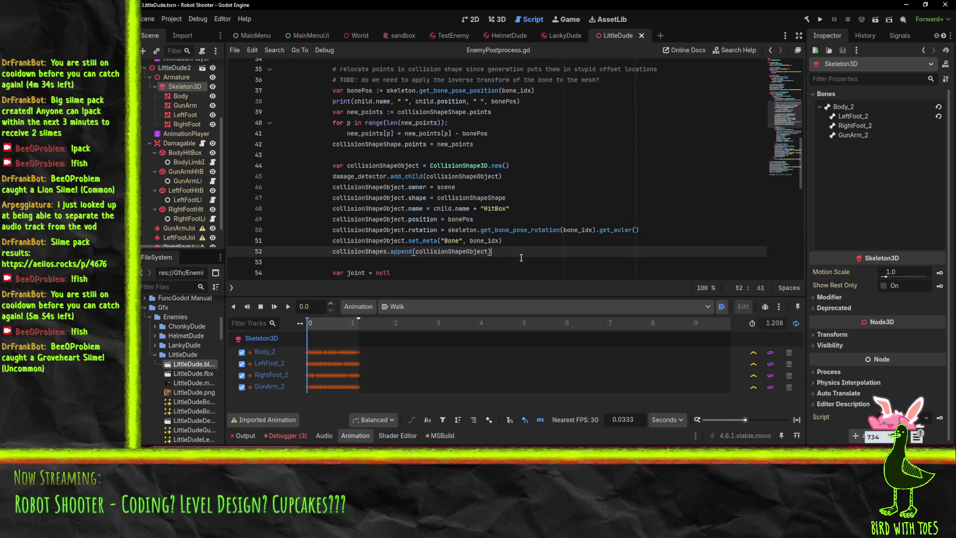
key("Return")
type("child.reparen")
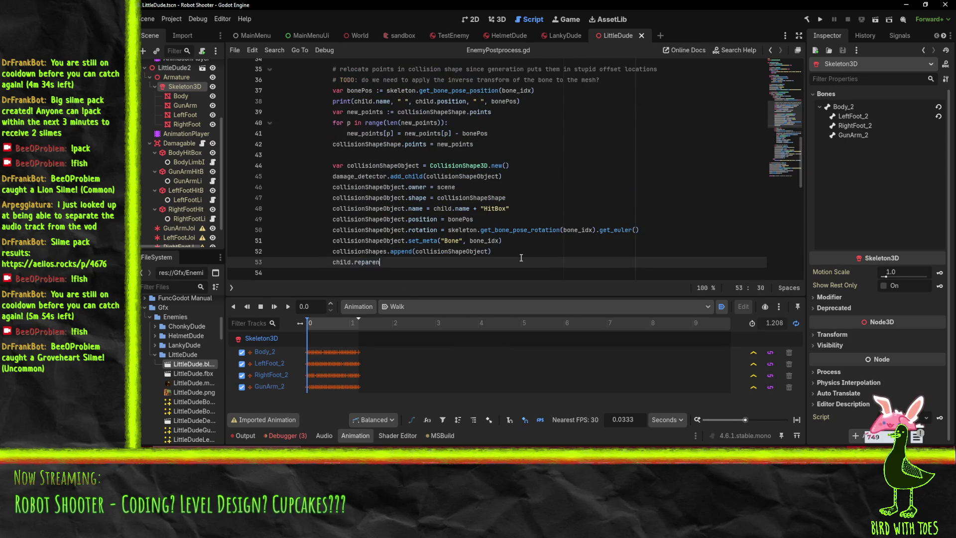
type("t(")
key("Return")
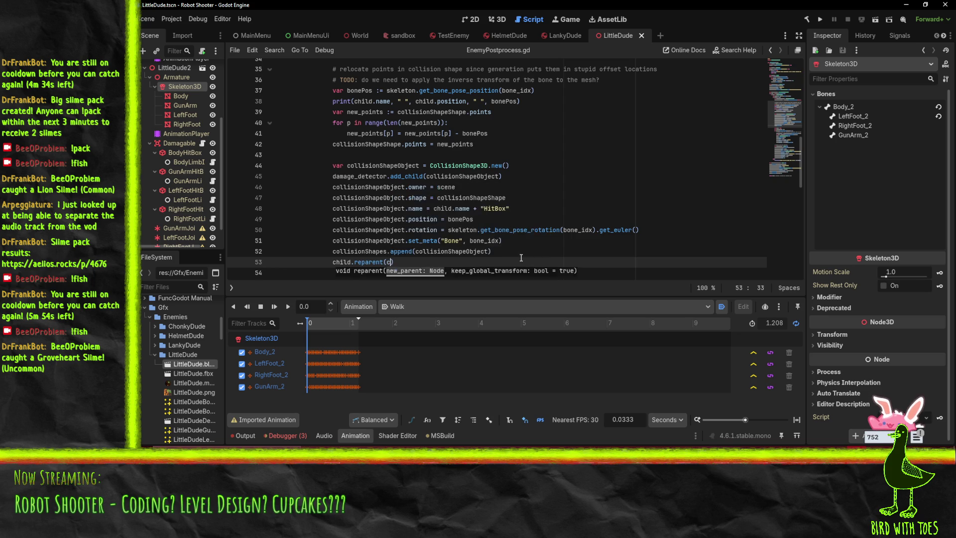
type("ollisionShapeO")
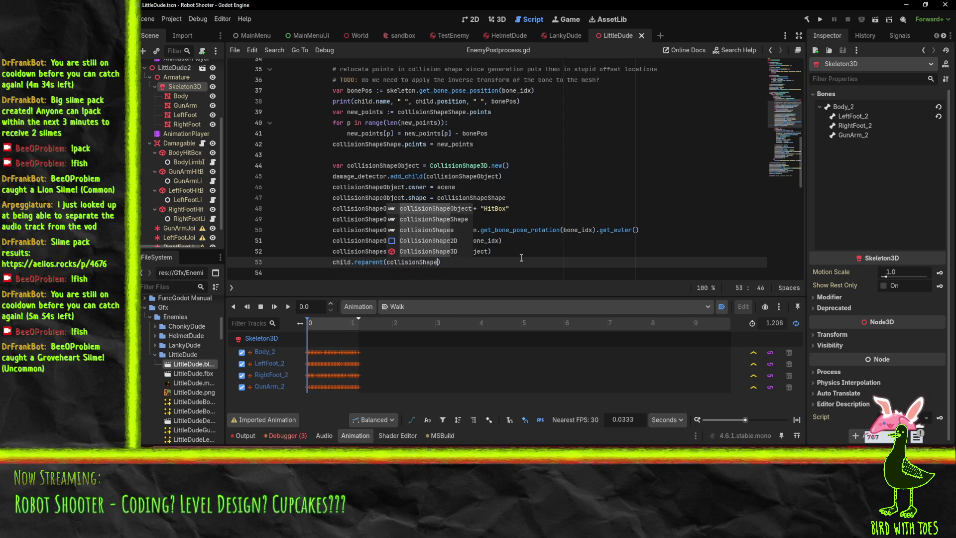
key("Return")
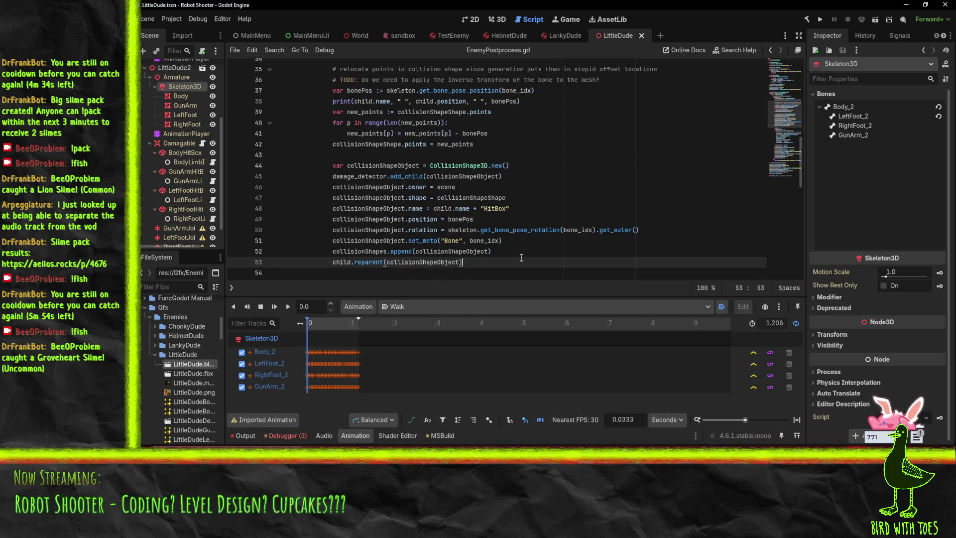
Search the script for collisionShapes usages, then save the script and scene
double_click(361, 251)
key("ctrl+f")
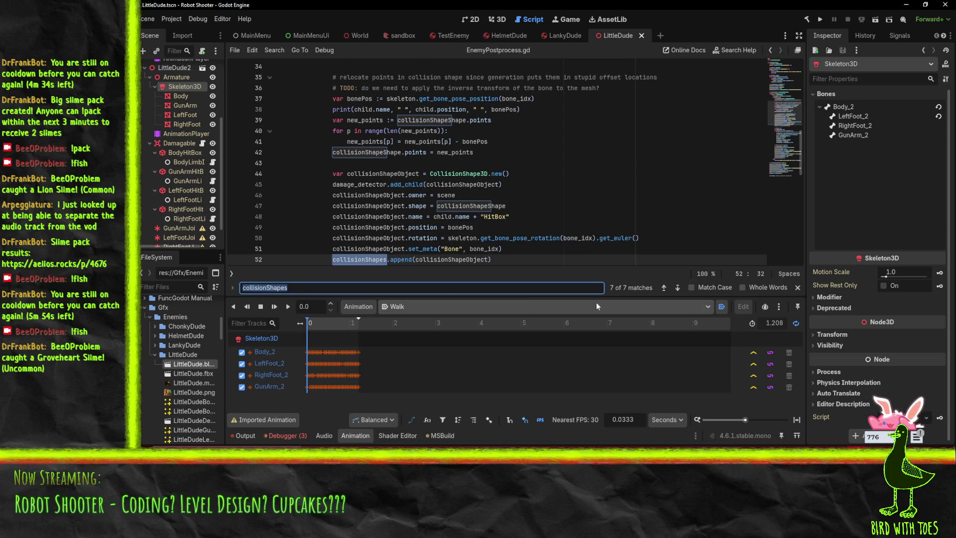
left_click(678, 287)
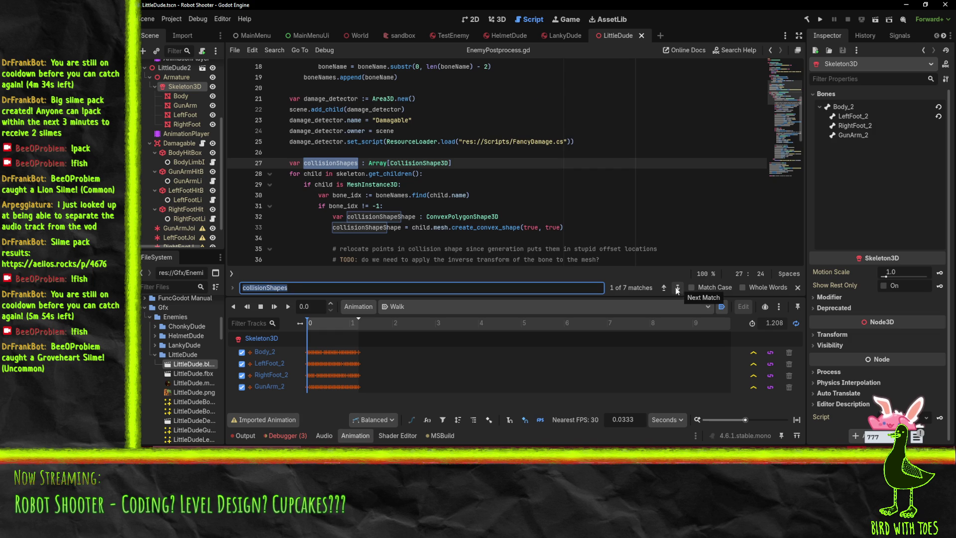
left_click(662, 290)
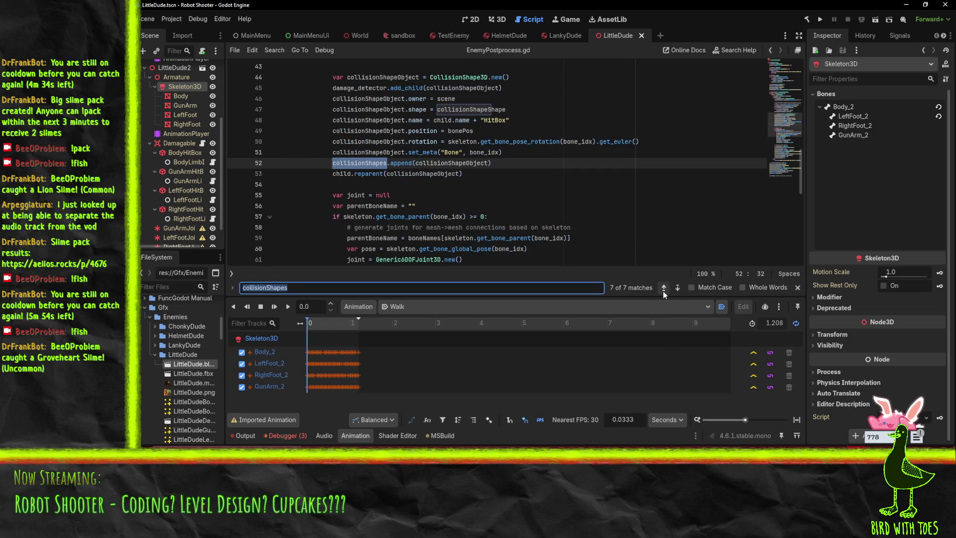
left_click(509, 181)
key("ctrl+s")
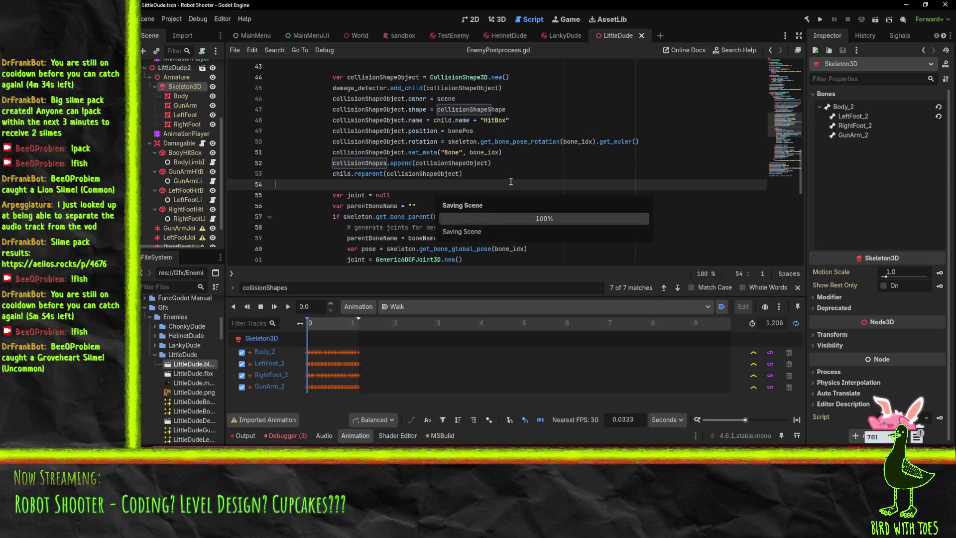
left_click(534, 161)
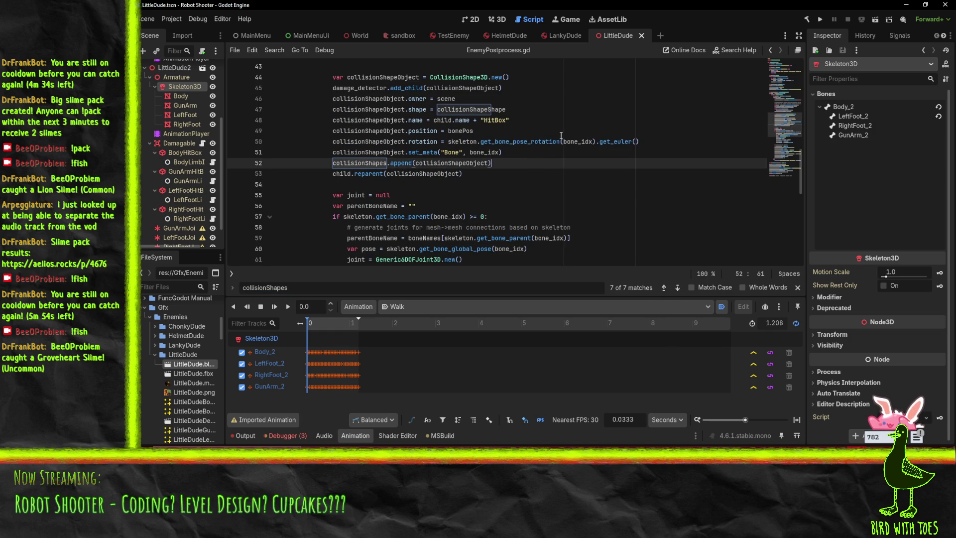
left_click(497, 19)
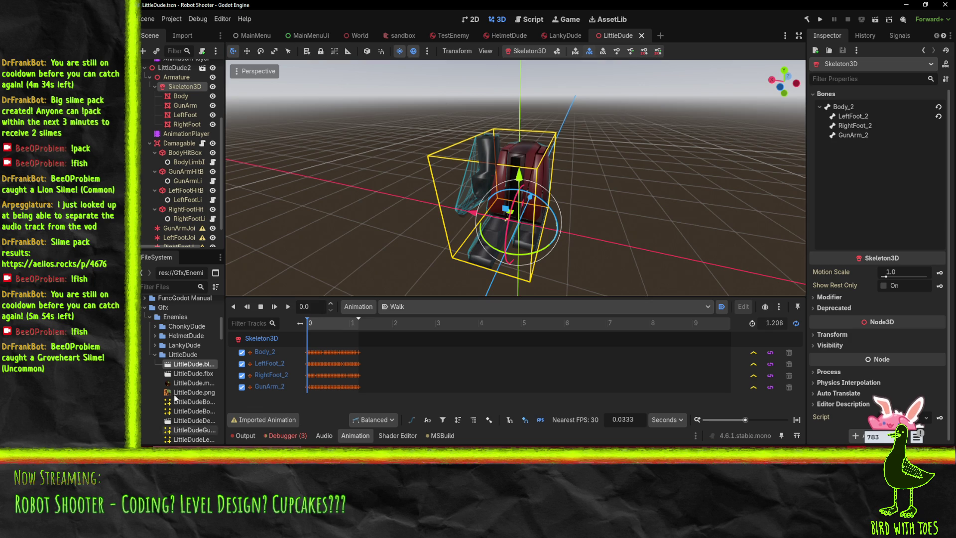
Reimport LittleDude.blend and collapse the Armature under LittleDude2
right_click(190, 365)
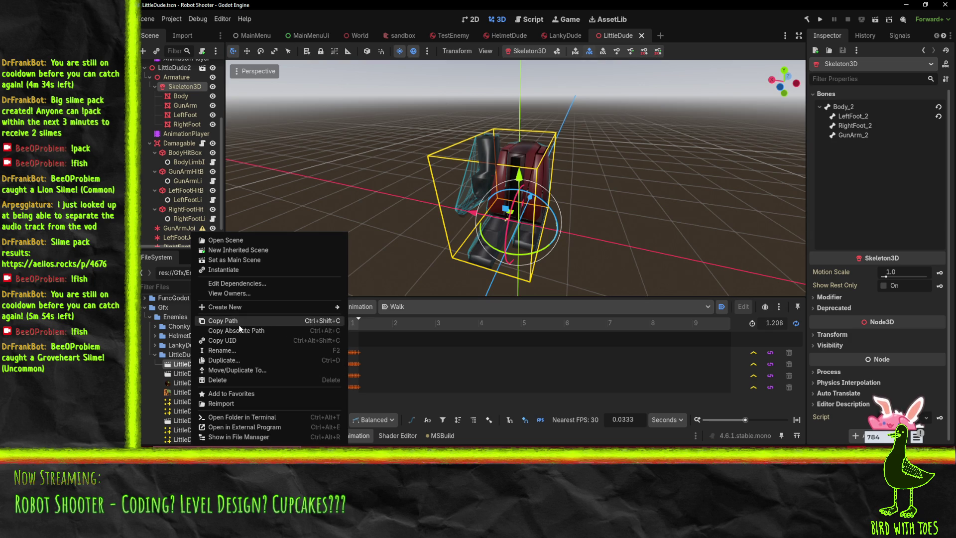
left_click(231, 403)
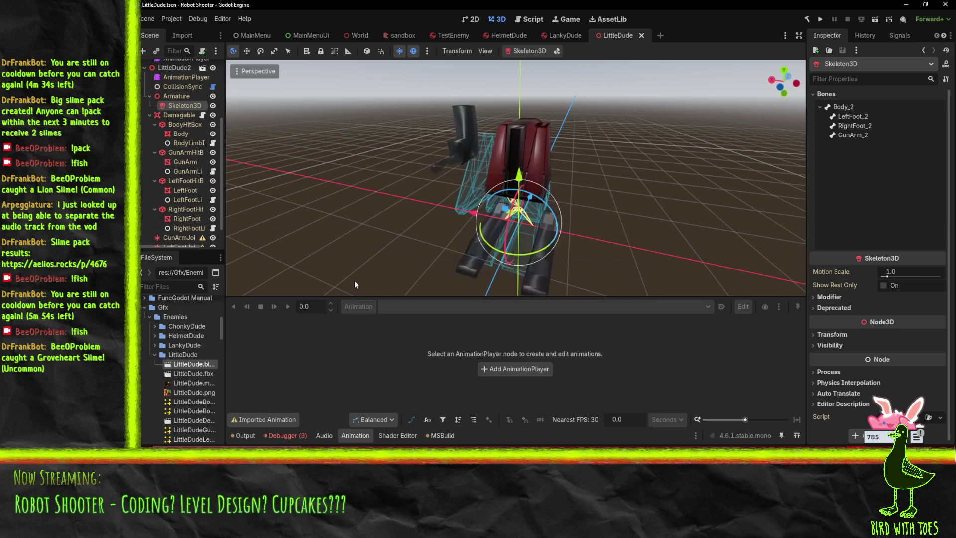
scroll(182, 171, "up", 3)
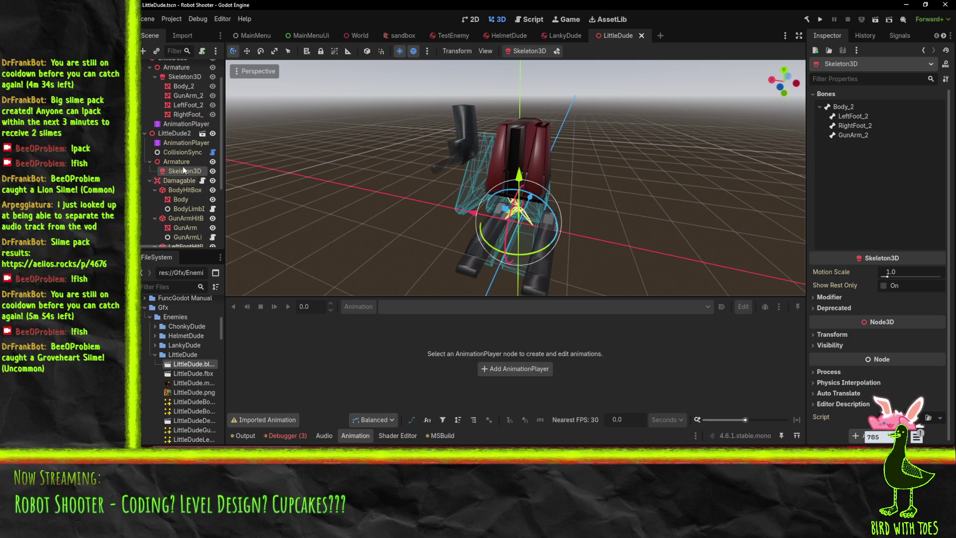
left_click(150, 162)
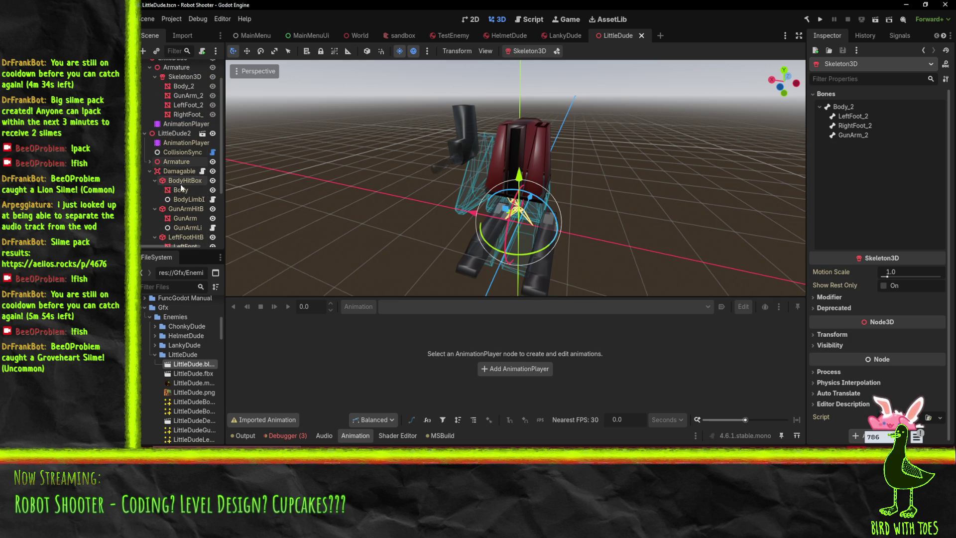
Select LittleDude2's AnimationPlayer and load the Walk animation
scroll(187, 193, "down", 4)
scroll(186, 208, "up", 6)
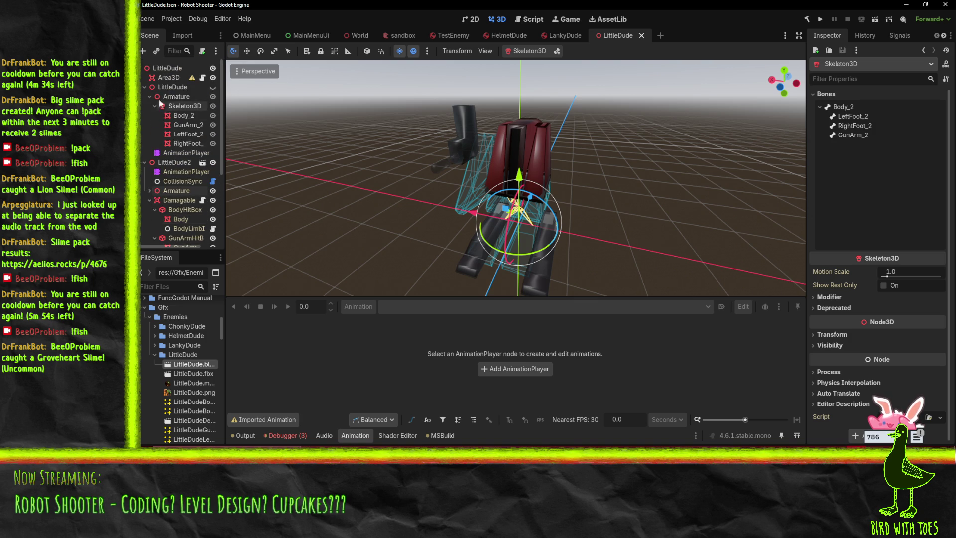
left_click(180, 182)
left_click(163, 173)
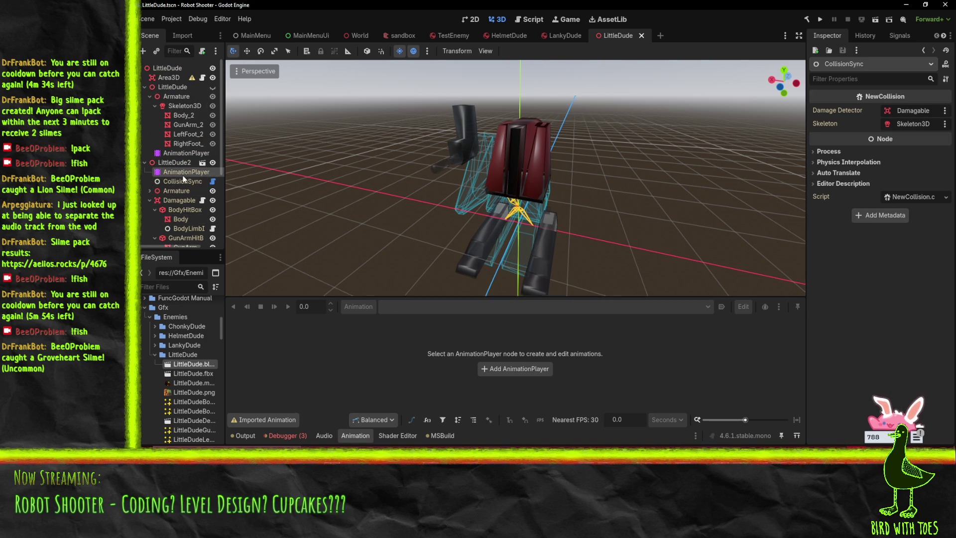
left_click(428, 305)
left_click(413, 332)
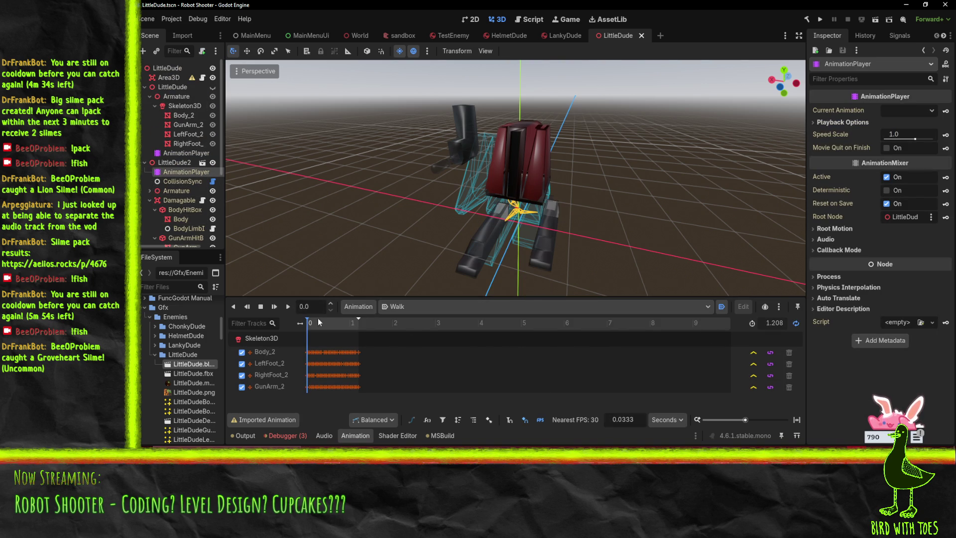
Play the Walk animation and orbit around the robot to compare limb meshes with hitboxes
left_click(289, 308)
mouse_move(402, 219)
left_mouse_down()
mouse_move(446, 194)
mouse_move(470, 213)
mouse_move(461, 231)
mouse_move(365, 232)
left_mouse_up()
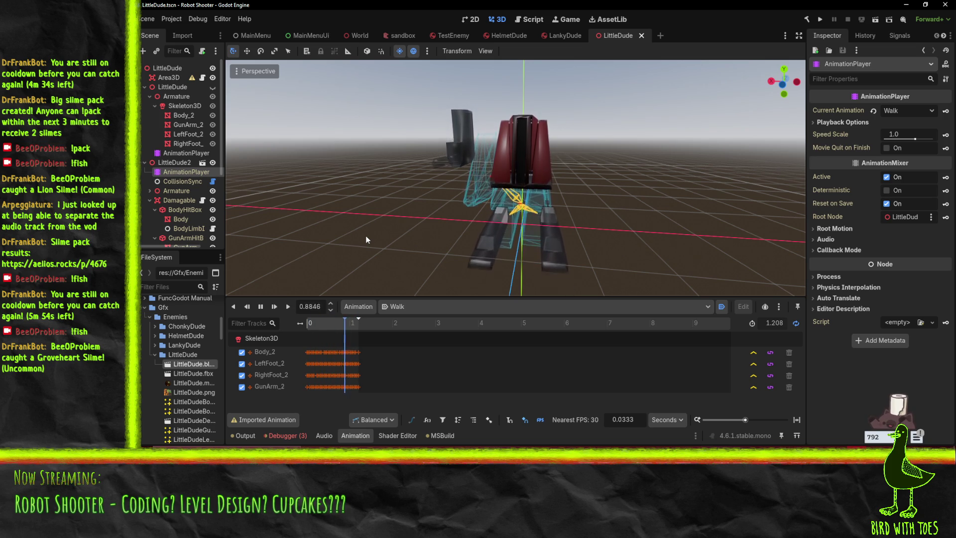
mouse_move(431, 221)
left_mouse_down()
mouse_move(606, 222)
mouse_move(728, 264)
mouse_move(757, 232)
mouse_move(710, 219)
mouse_move(703, 233)
left_mouse_up()
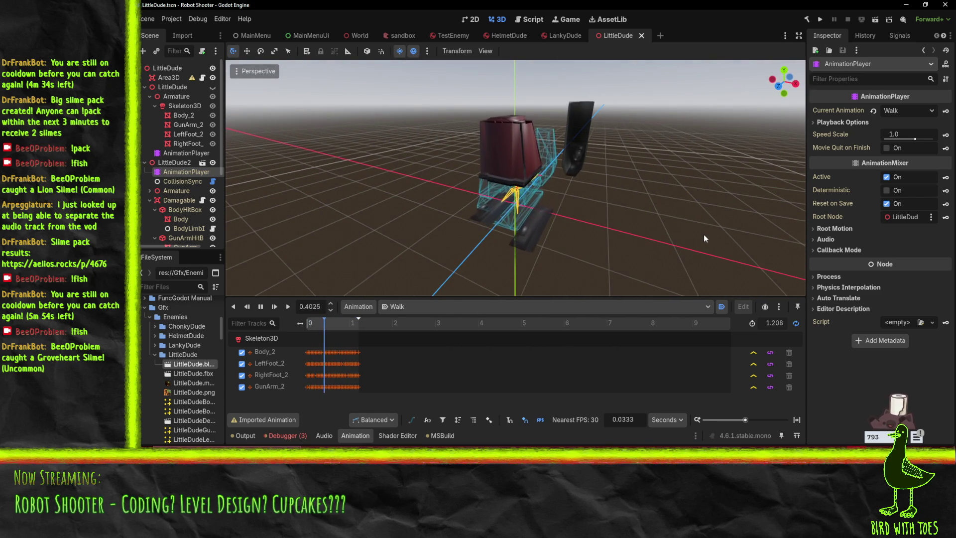
mouse_move(660, 194)
left_mouse_down()
mouse_move(508, 222)
mouse_move(424, 217)
mouse_move(548, 249)
left_mouse_up()
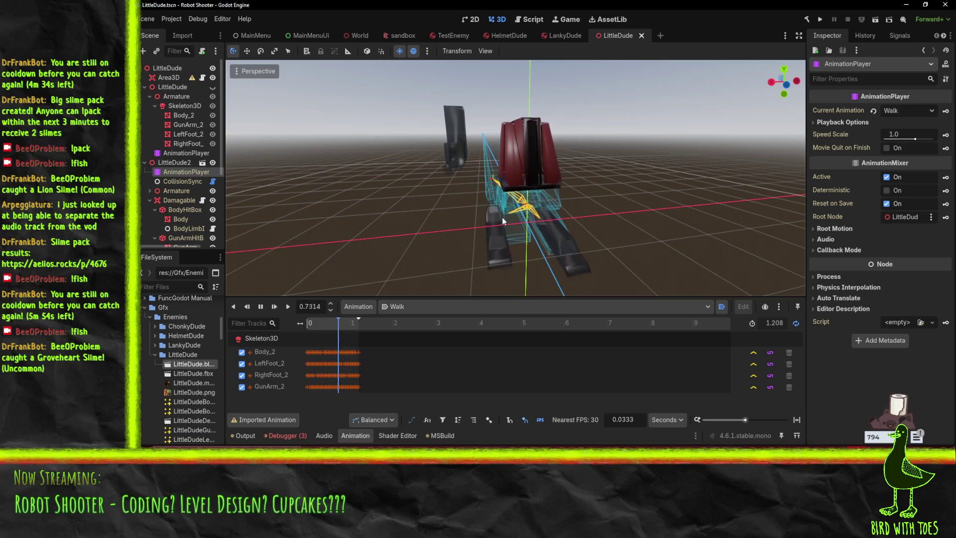
mouse_move(439, 218)
left_mouse_down()
mouse_move(500, 181)
mouse_move(602, 218)
mouse_move(402, 234)
left_mouse_up()
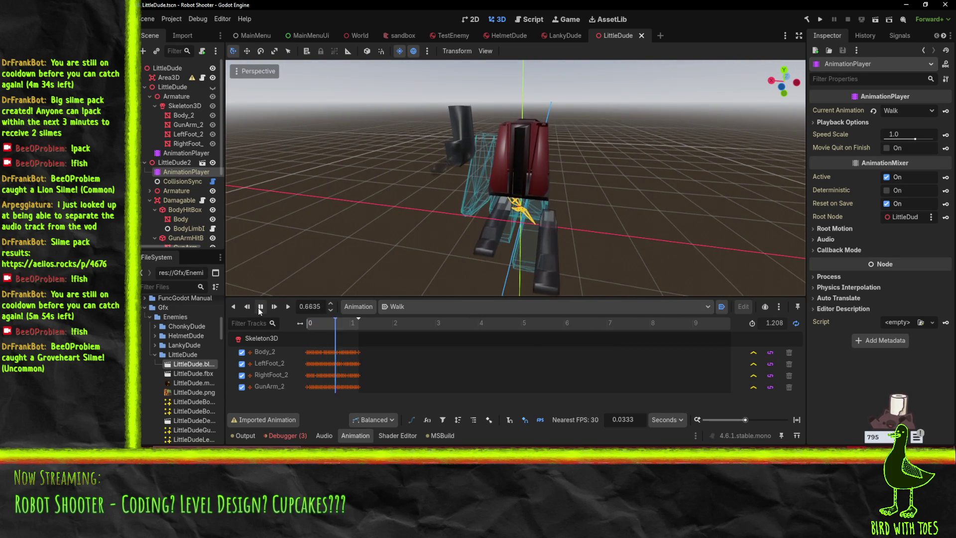
mouse_move(366, 252)
left_mouse_down()
mouse_move(425, 244)
mouse_move(382, 228)
mouse_move(444, 194)
mouse_move(465, 214)
left_mouse_up()
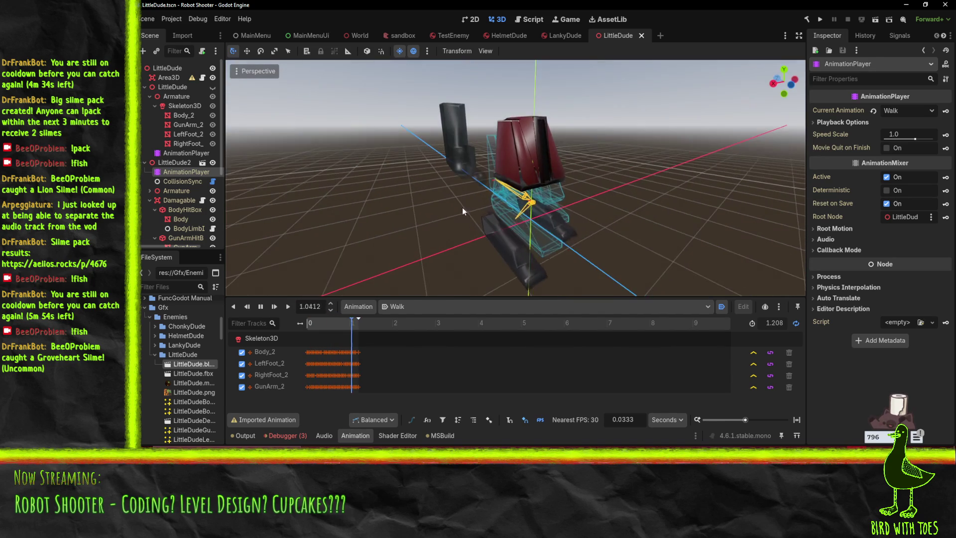
mouse_move(364, 121)
left_mouse_down()
mouse_move(399, 166)
mouse_move(398, 196)
left_mouse_up()
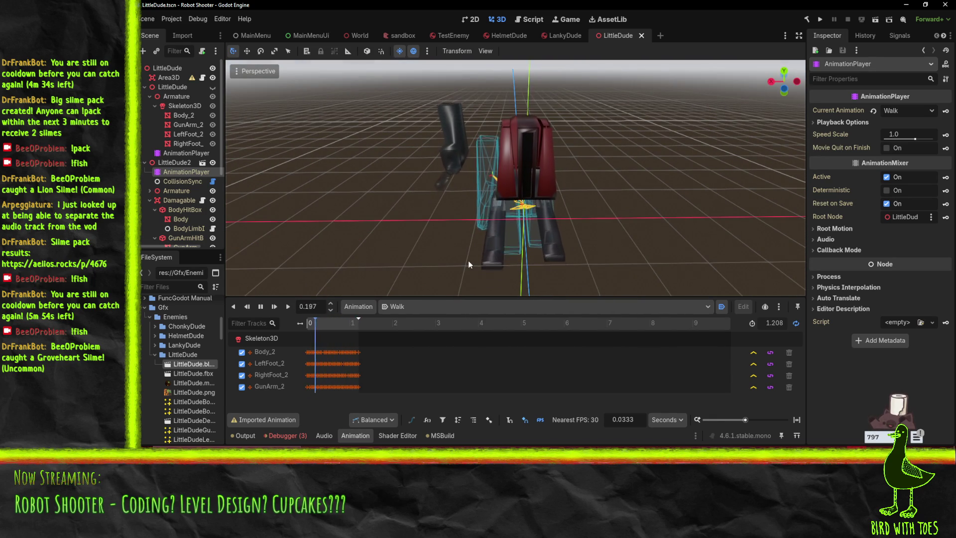
left_click_drag(417, 126, 338, 174)
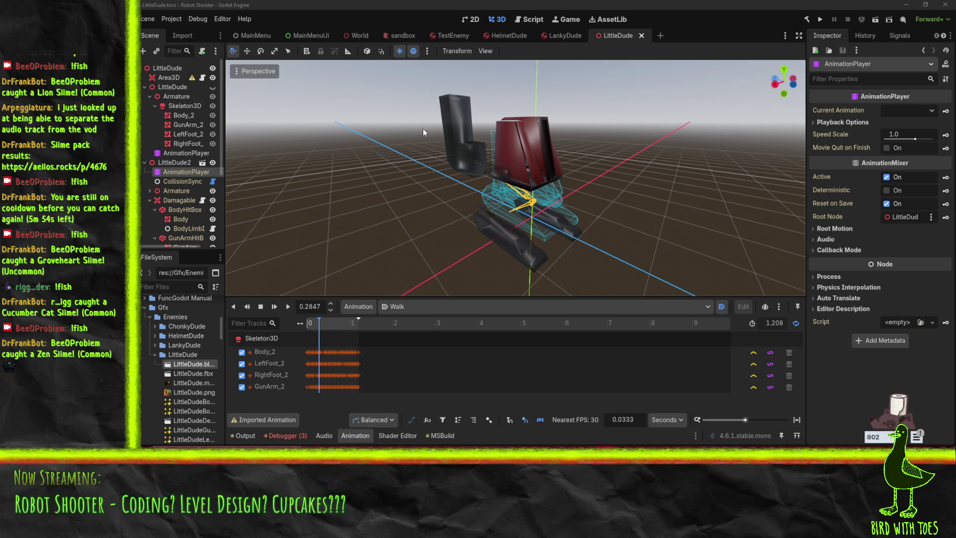
mouse_move(617, 154)
left_mouse_down()
mouse_move(459, 184)
mouse_move(609, 165)
left_mouse_up()
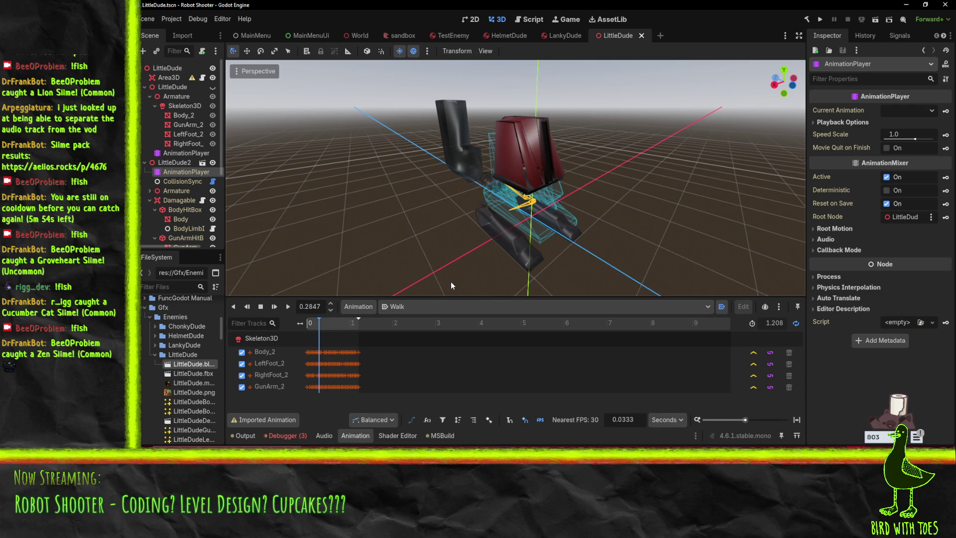
Return to EnemyPostprocess.gd and select the two relocate-points comment lines
left_click(522, 18)
scroll(473, 195, "down", 6)
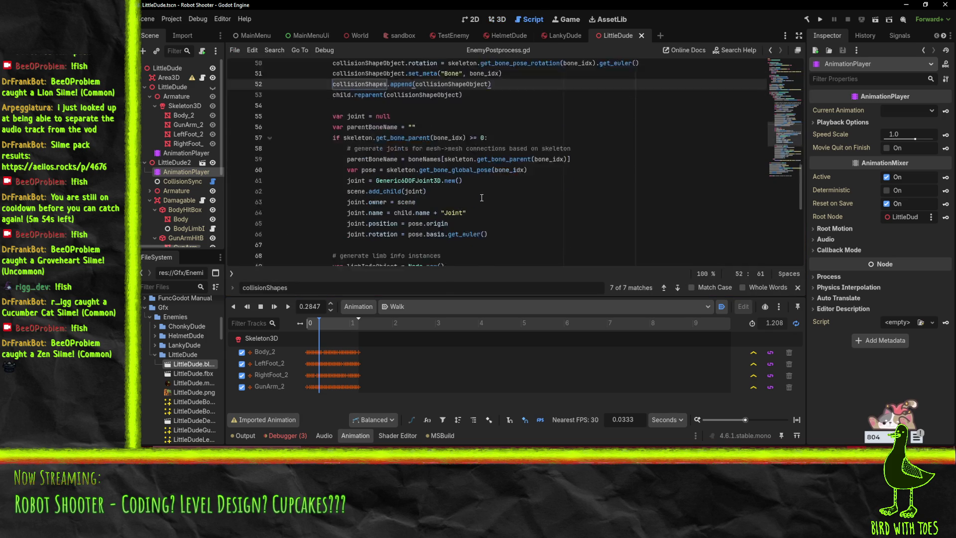
scroll(481, 199, "up", 5)
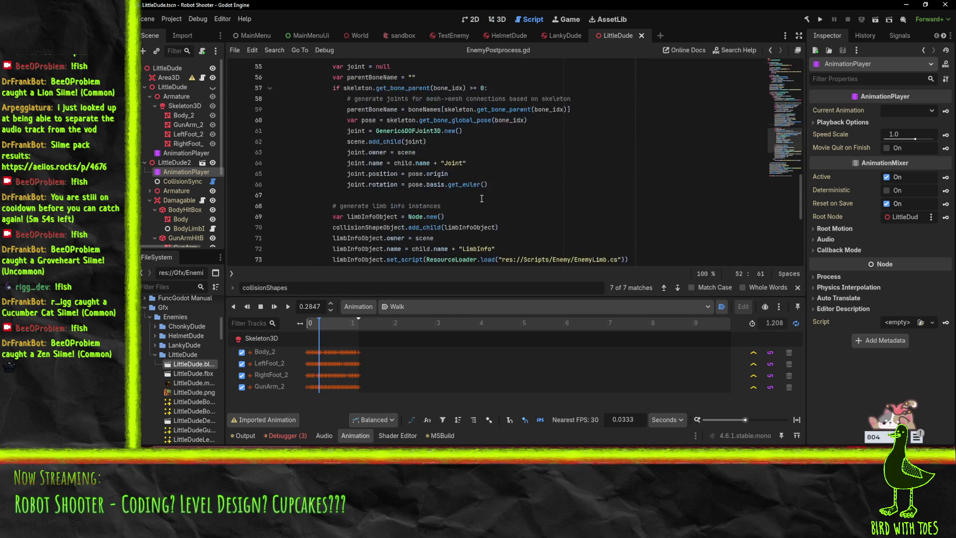
scroll(501, 195, "up", 5)
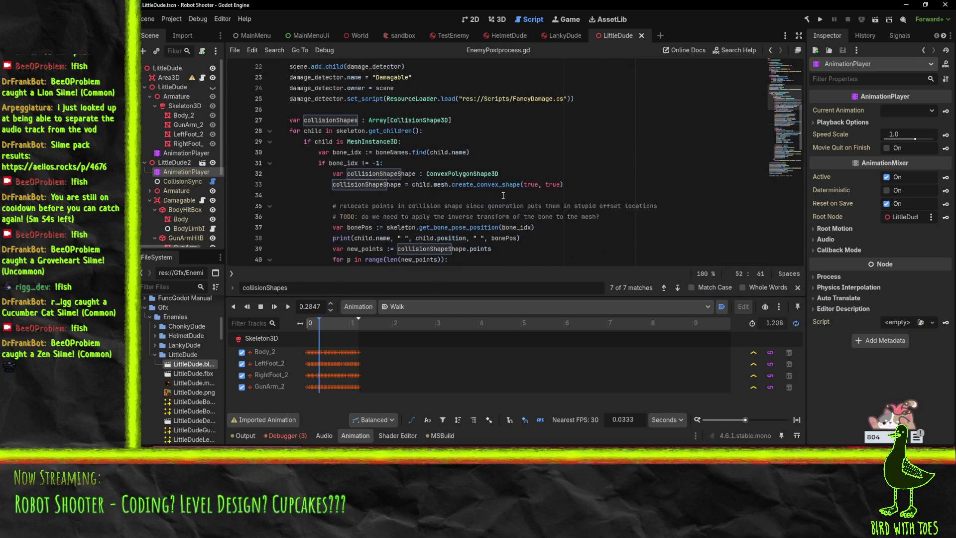
left_click(391, 110)
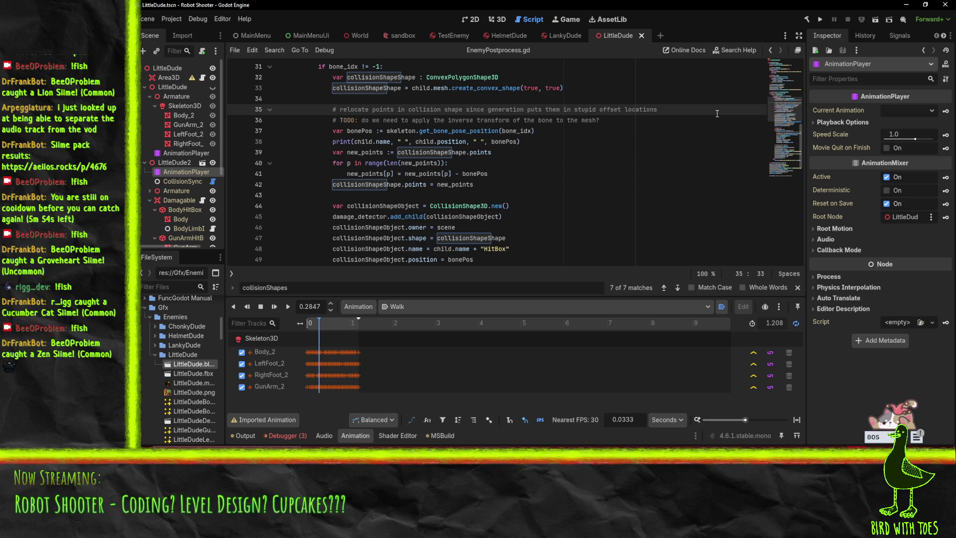
key("shift+Down")
key("shift+Down")
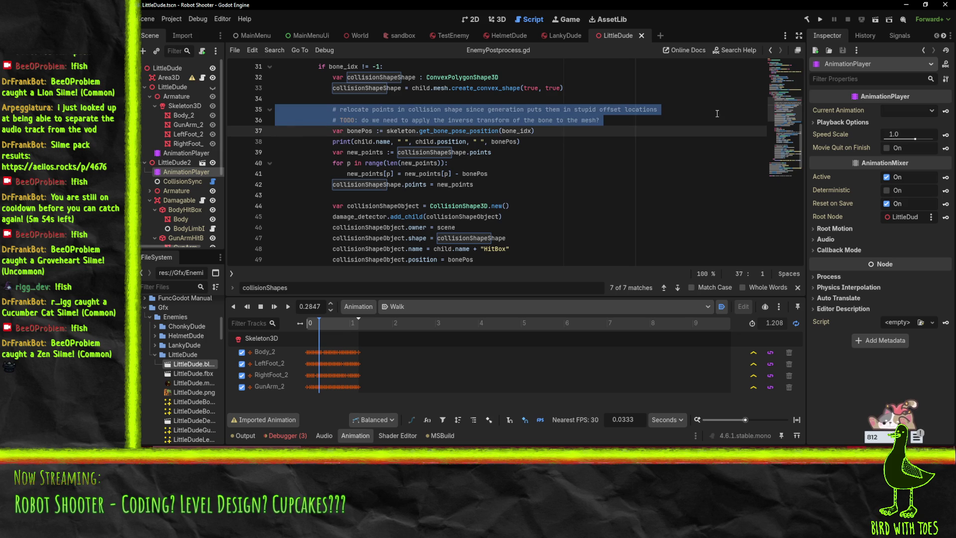
scroll(446, 242, "down", 7)
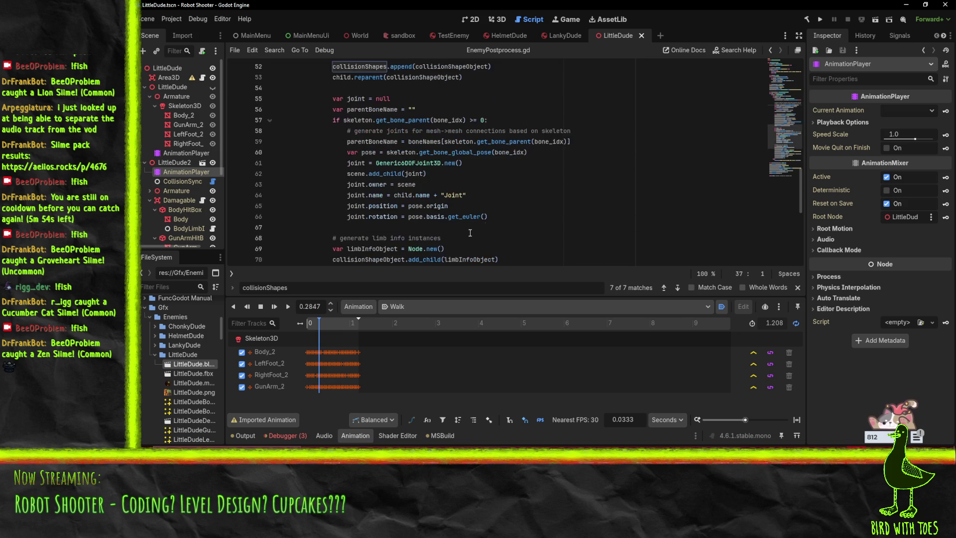
scroll(495, 188, "up", 1)
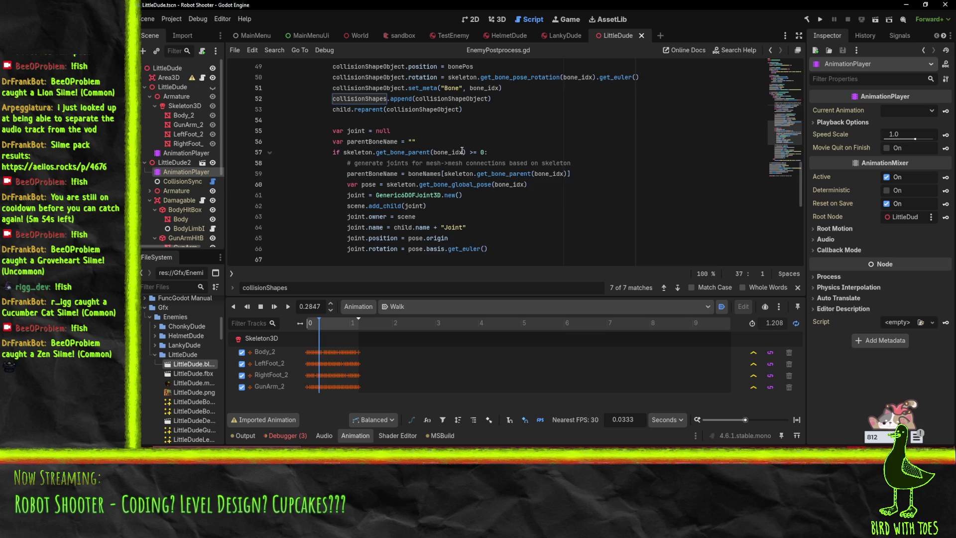
scroll(458, 149, "up", 6)
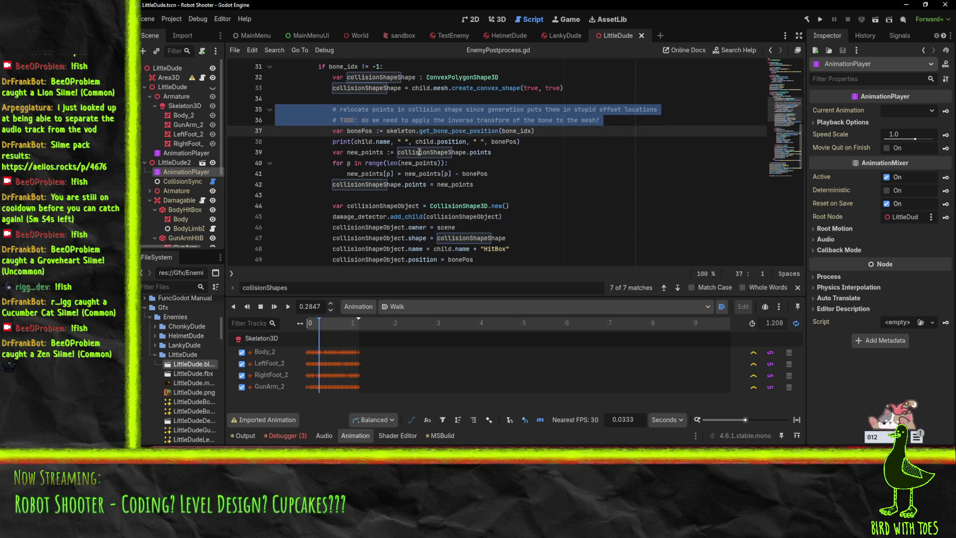
scroll(418, 151, "down", 3)
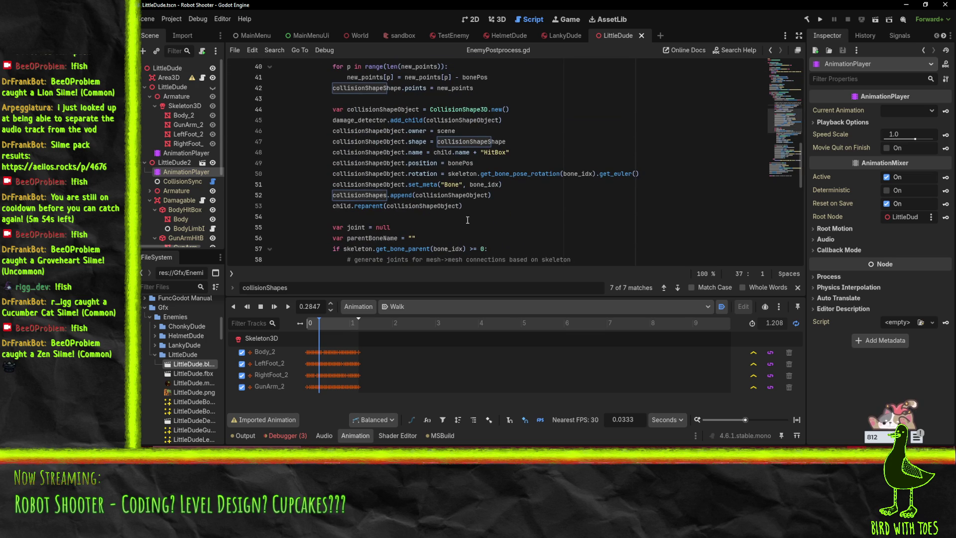
Insert a blank line after line 53, just before child.reparent
left_click(503, 208)
scroll(513, 208, "up", 1)
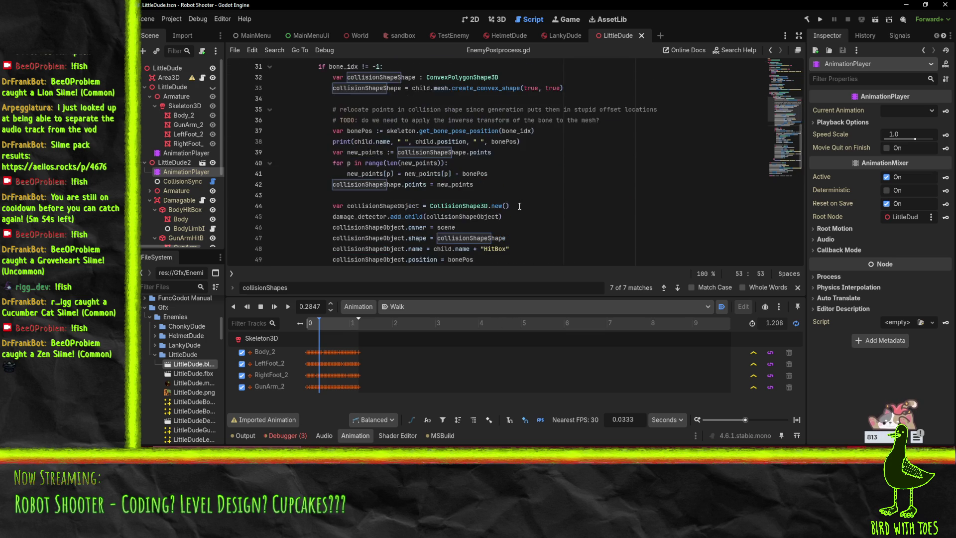
mouse_move(548, 209)
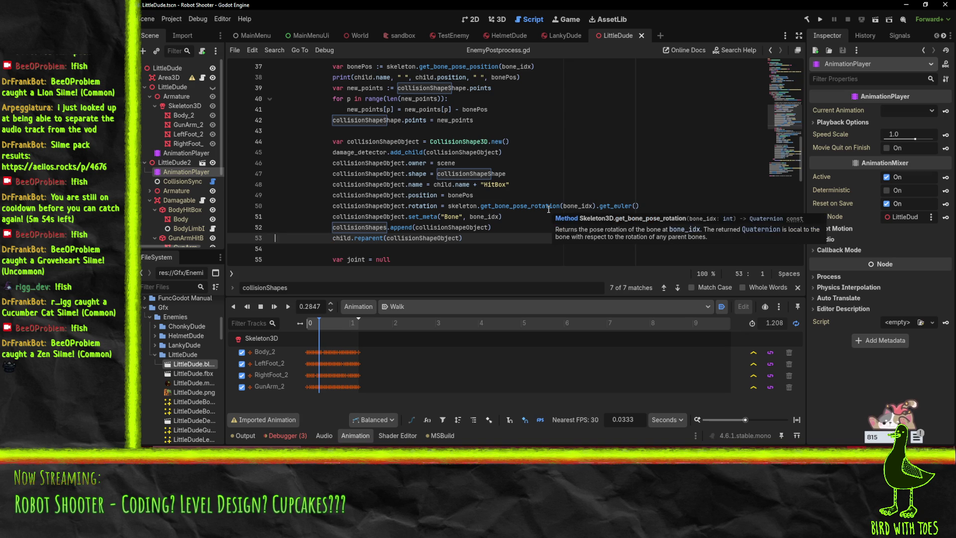
key("Return")
scroll(520, 214, "up", 4)
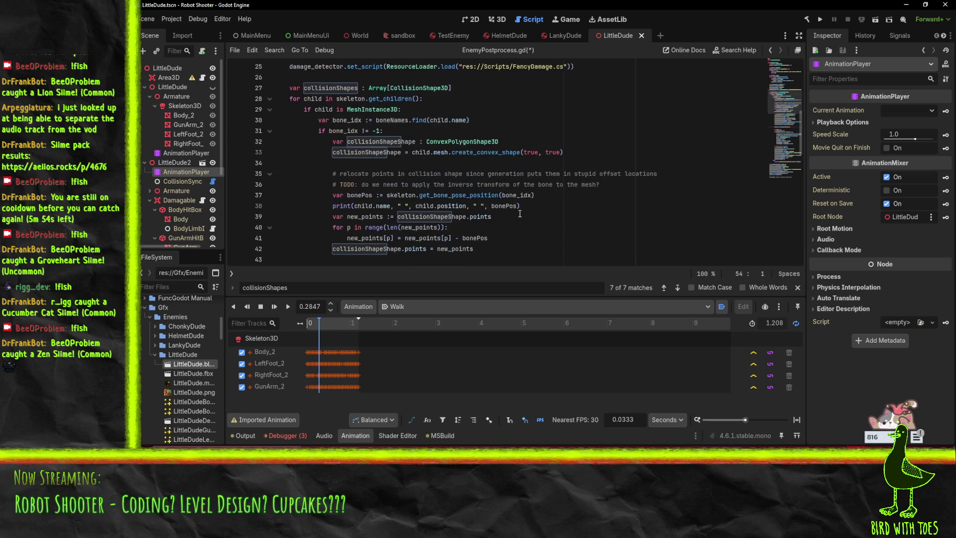
On line 30, add 'var xmesh = child as MeshInstance3D' inside the MeshInstance3D check
left_click(536, 109)
key("Return")
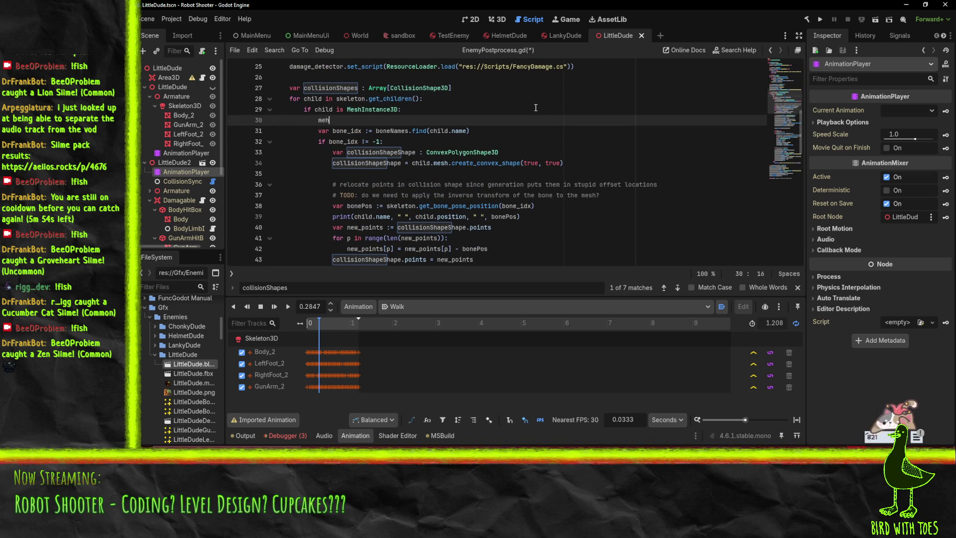
type("sh = ch")
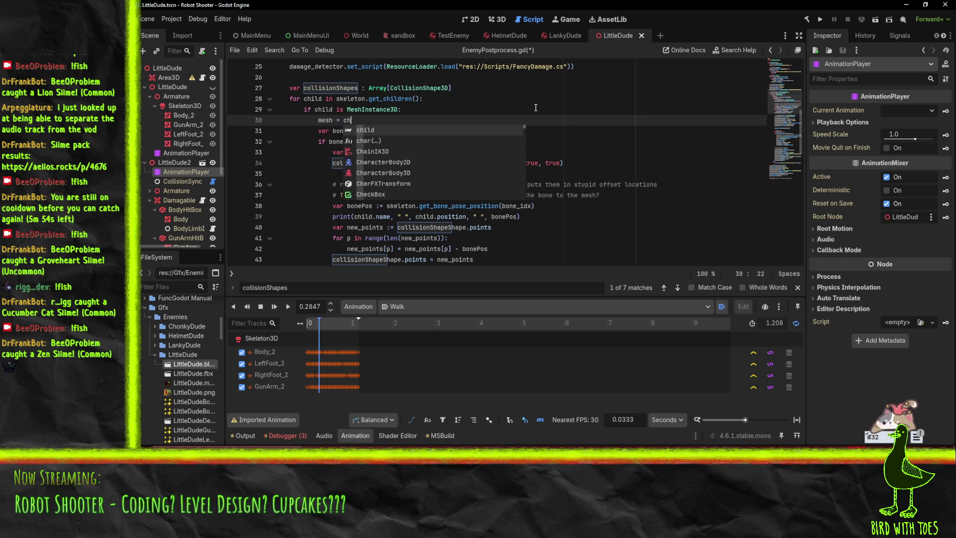
type("ild.")
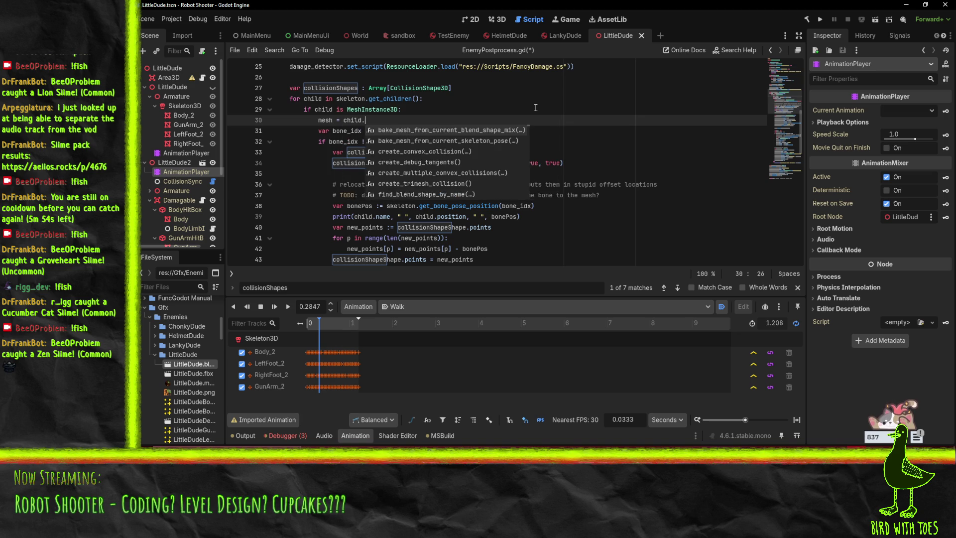
key("BackSpace")
key("Escape")
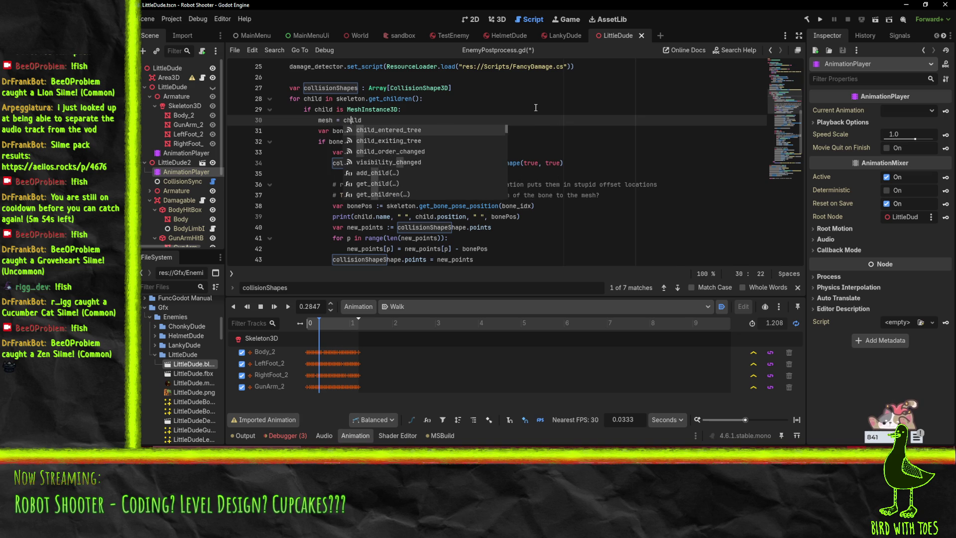
type("asvar x")
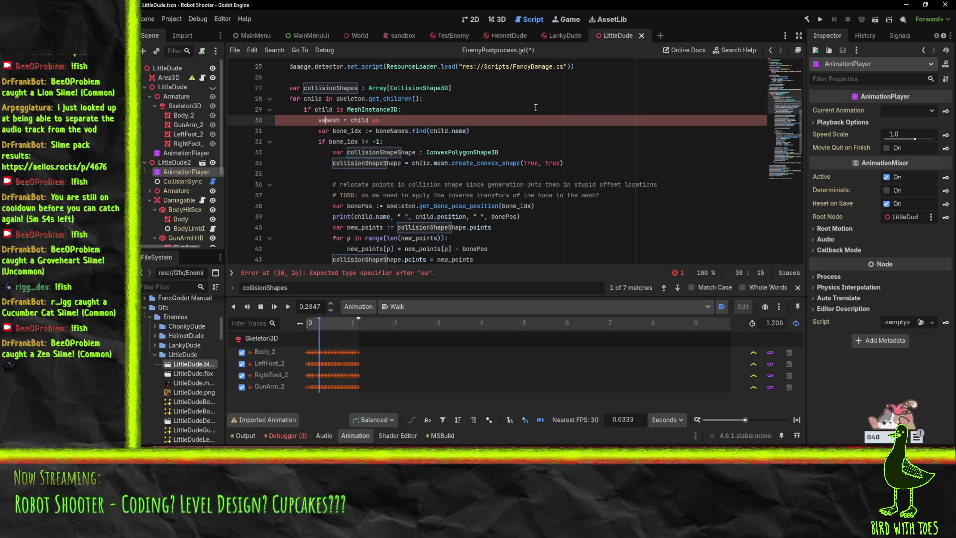
key("End")
type("MeshIn")
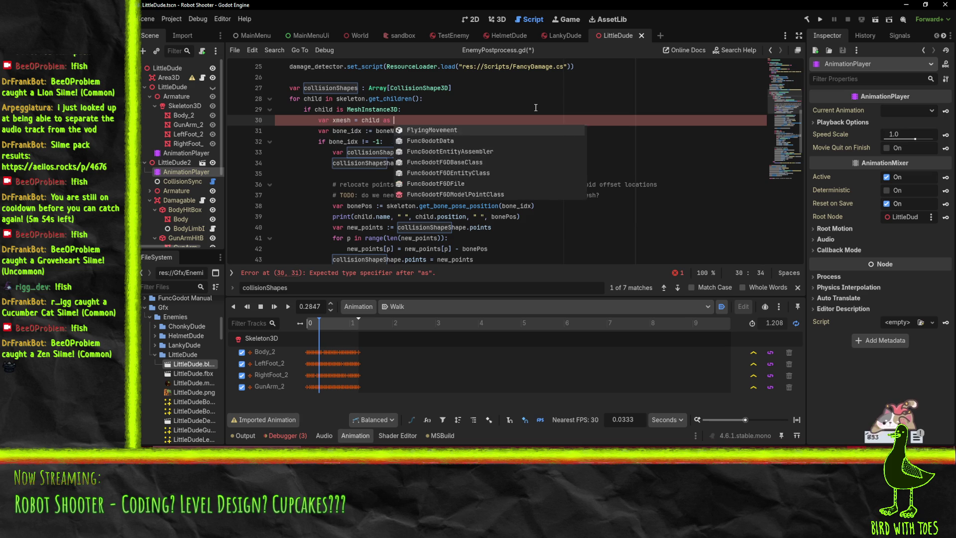
type("s")
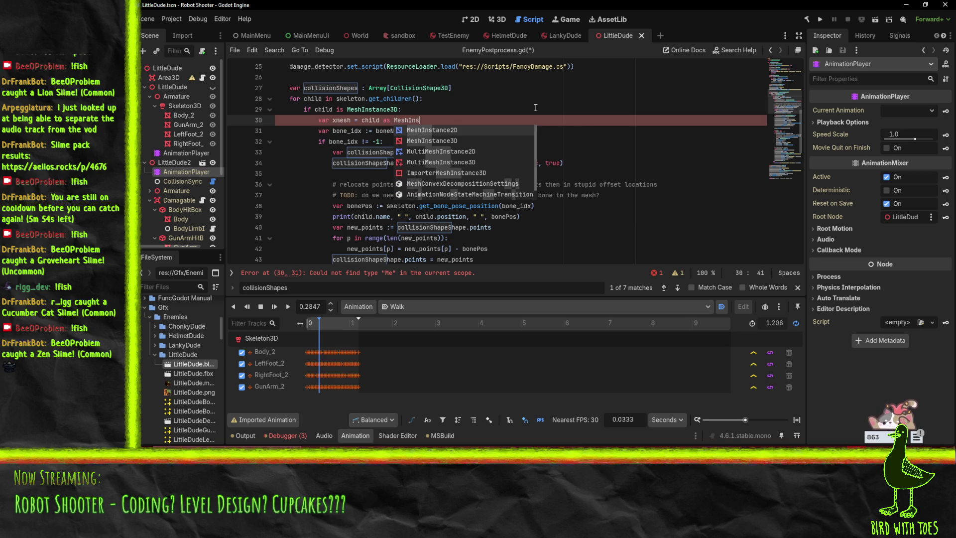
key("Down")
Add line 31 'var mesh = xmesh.mesh' below the cast
key("Return")
key("Return")
type("x")
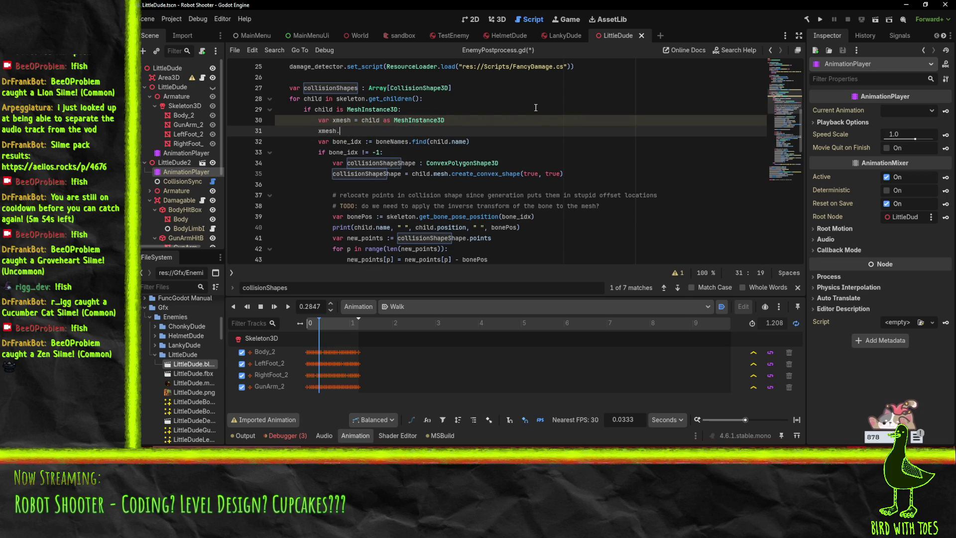
type("mesh")
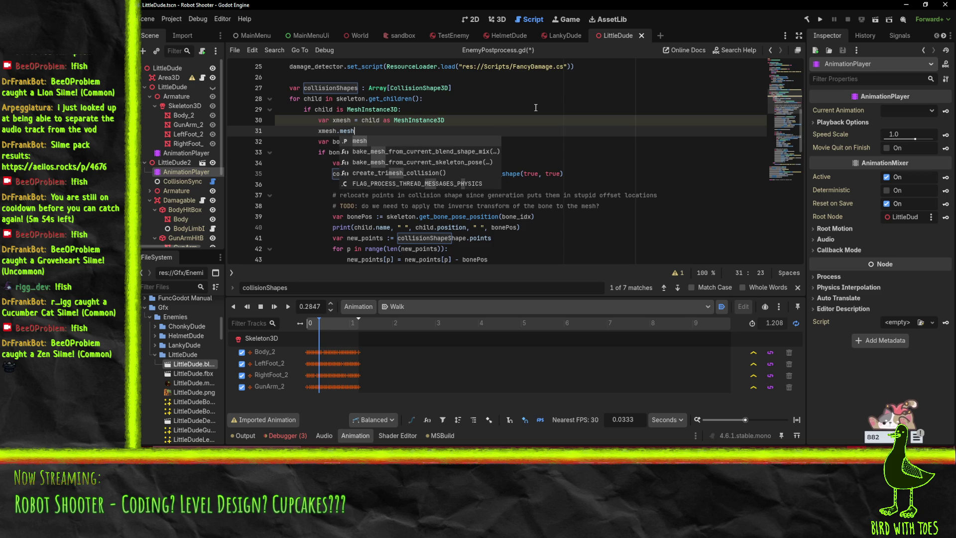
key("Home")
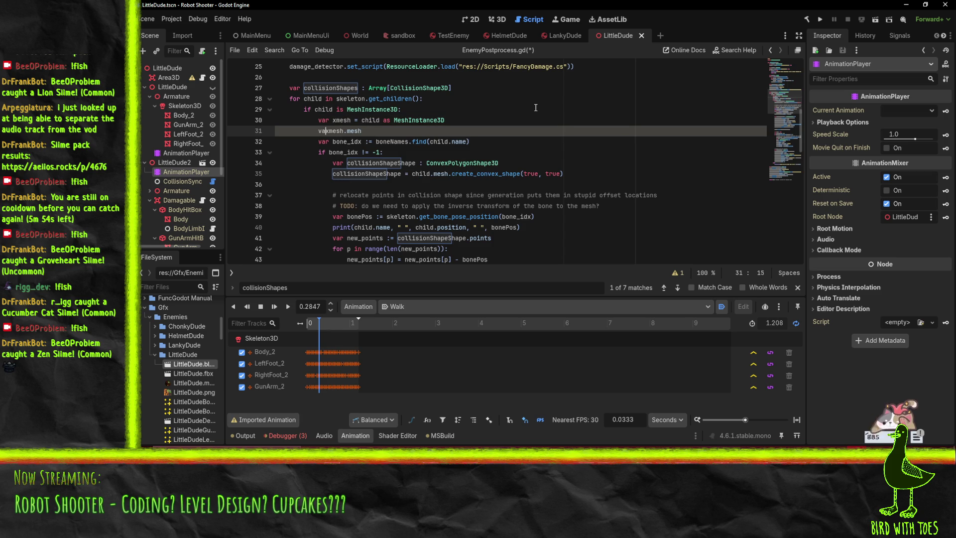
type("ar mesh =")
key("End")
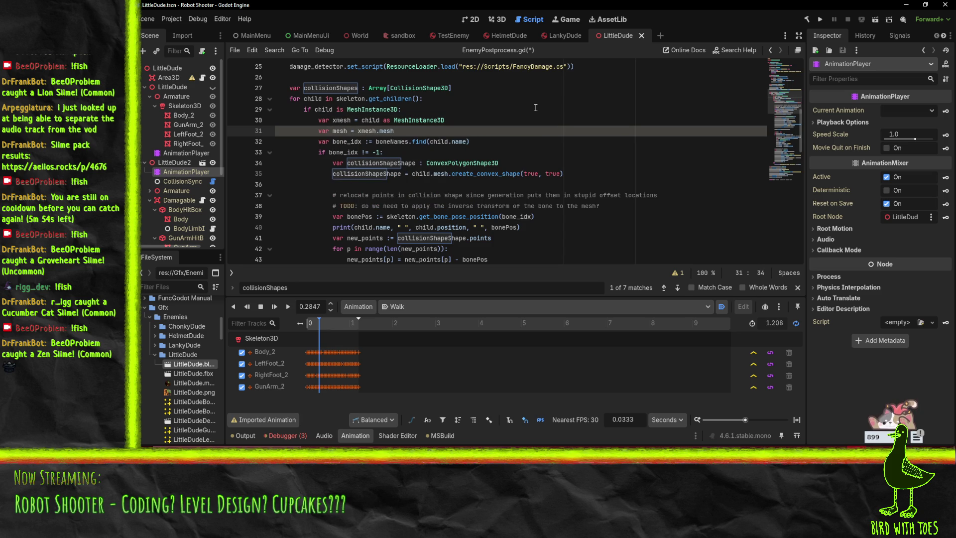
scroll(508, 134, "down", 6)
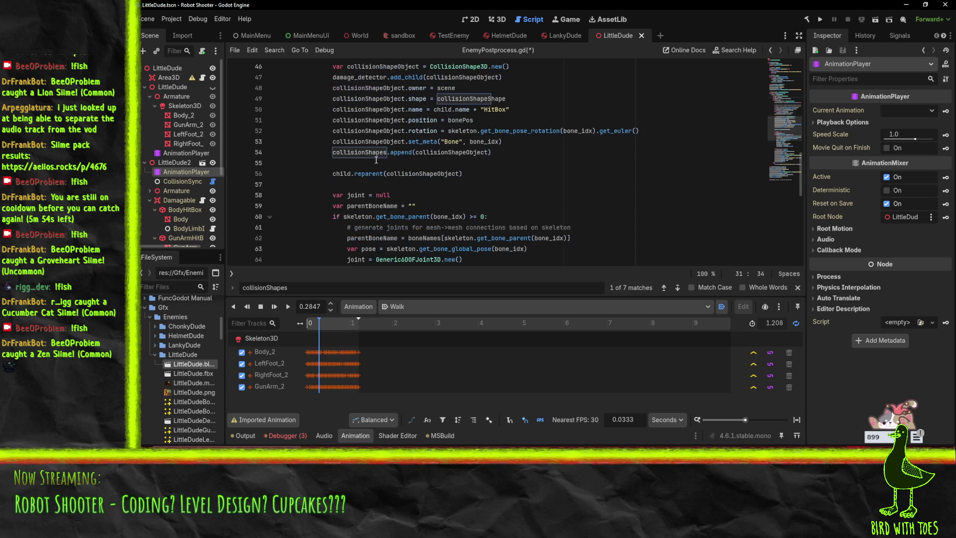
left_click(392, 192)
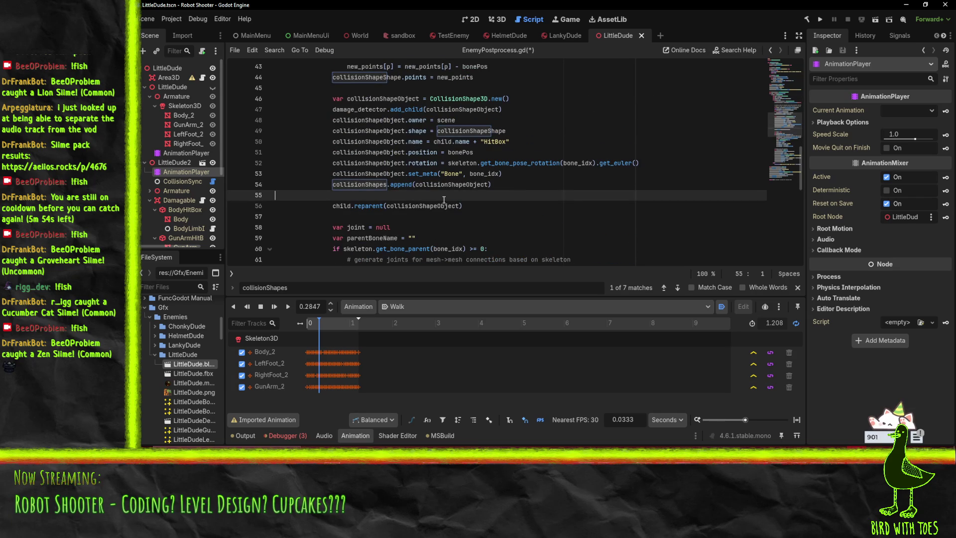
Paste the relocate-points comment and reword it to mention 'mesh' and 'importer'
type("# relocate points in collision shape since generation puts them in stupid offset locations                 # TODO: do we need to apply the inverse transform of the bone to the mesh?")
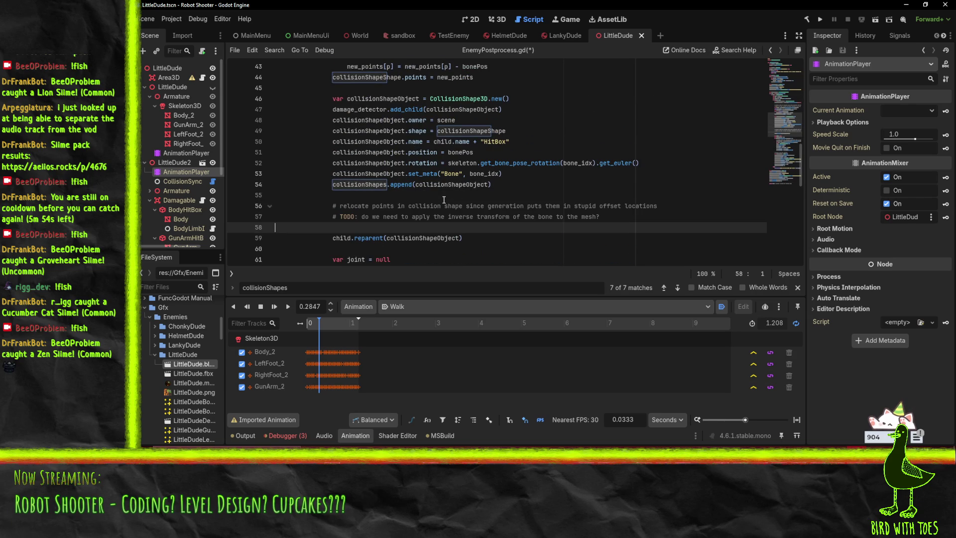
key("Up")
double_click(433, 206)
type("m")
key("Delete")
key("Delete")
key("Delete")
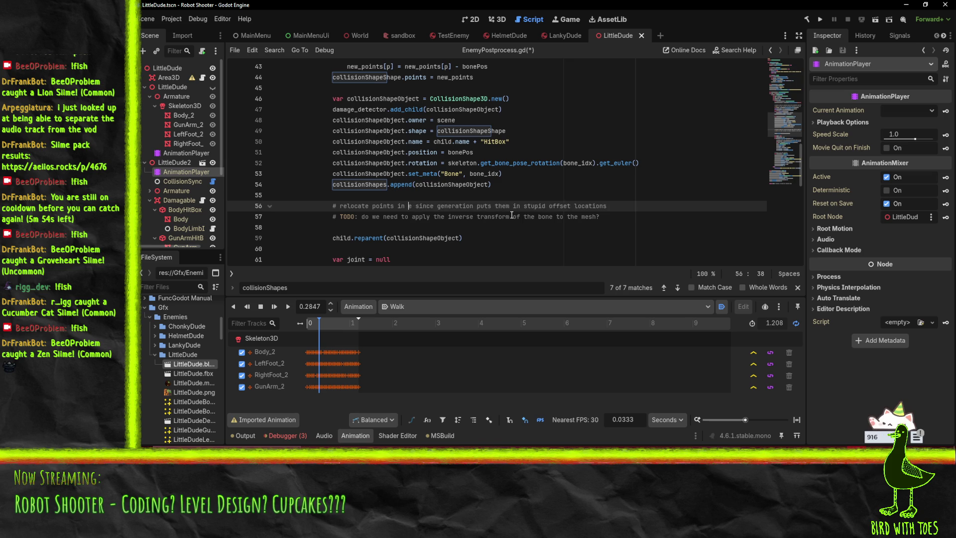
type("esh")
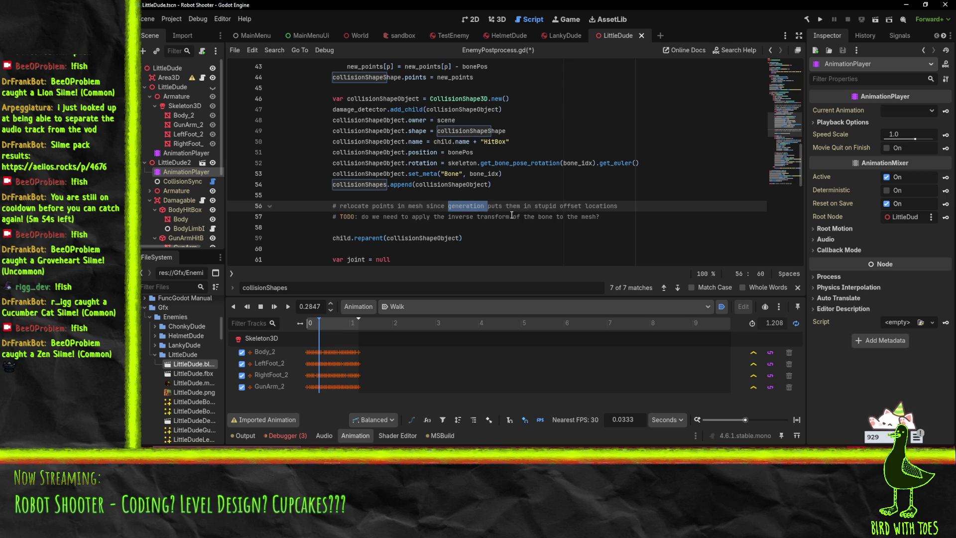
key("Left")
type("importer")
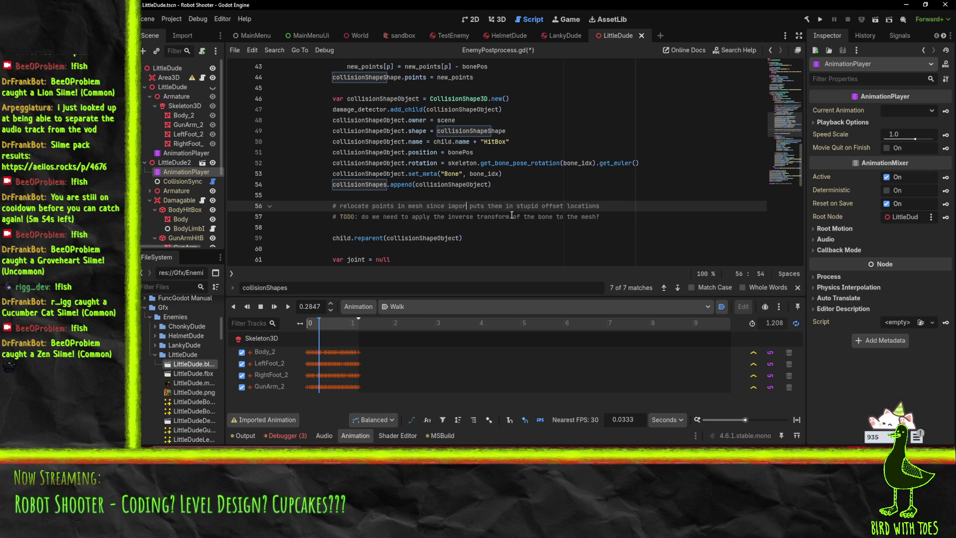
Indent the empty line 58 below the comment
key("Down")
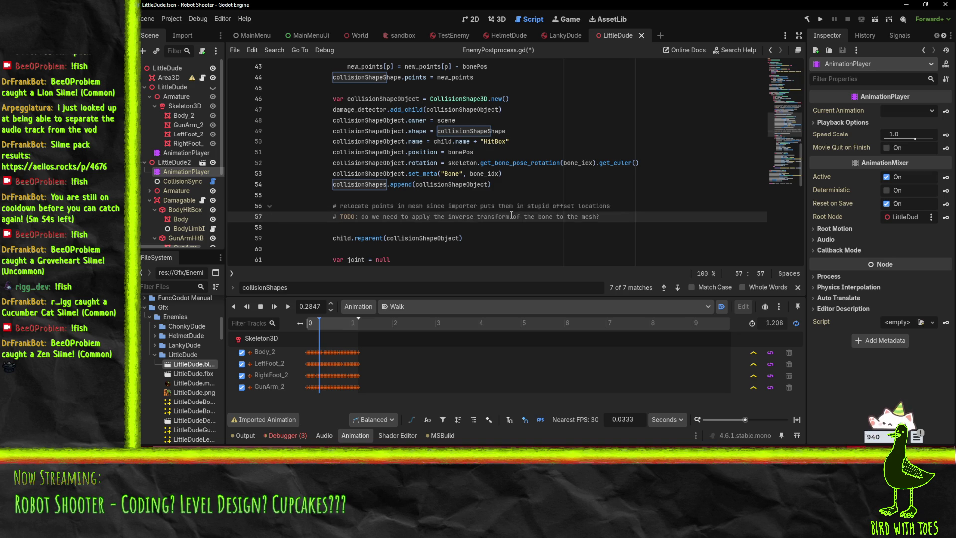
key("Up")
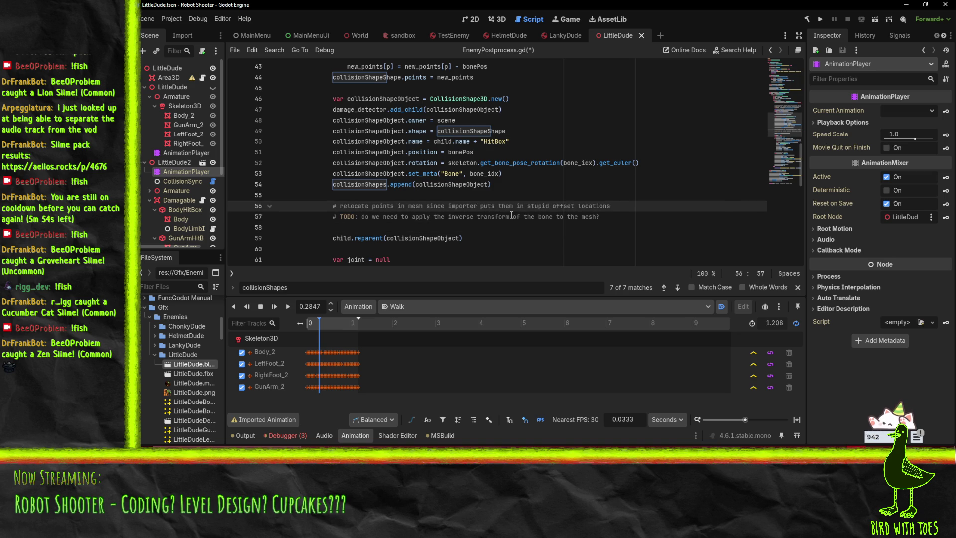
key("Down")
key("Down")
key("Tab")
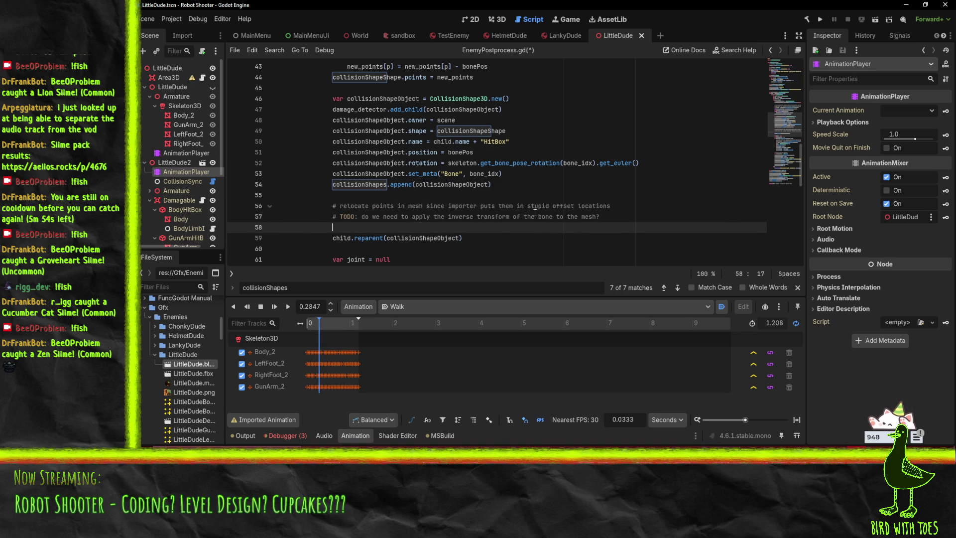
scroll(531, 199, "up", 7)
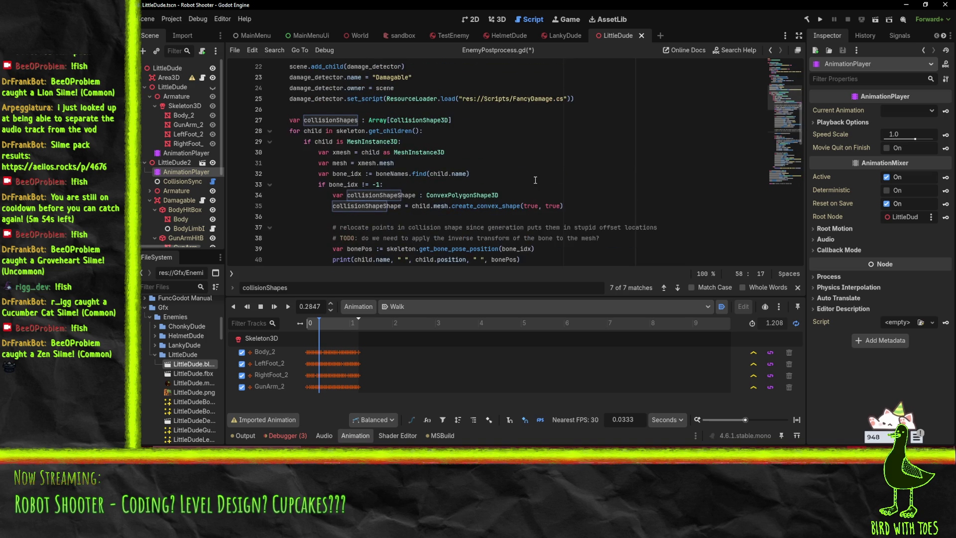
Type 'mesh.' on line 58 and search the suggestions for points, get_po, ver and get_ar members
scroll(535, 180, "down", 6)
type("mesh.")
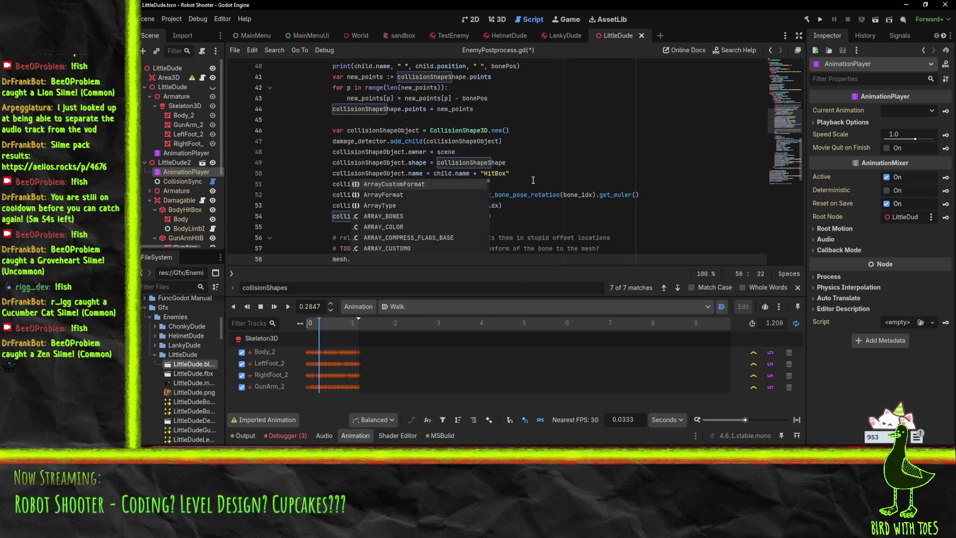
type("poin")
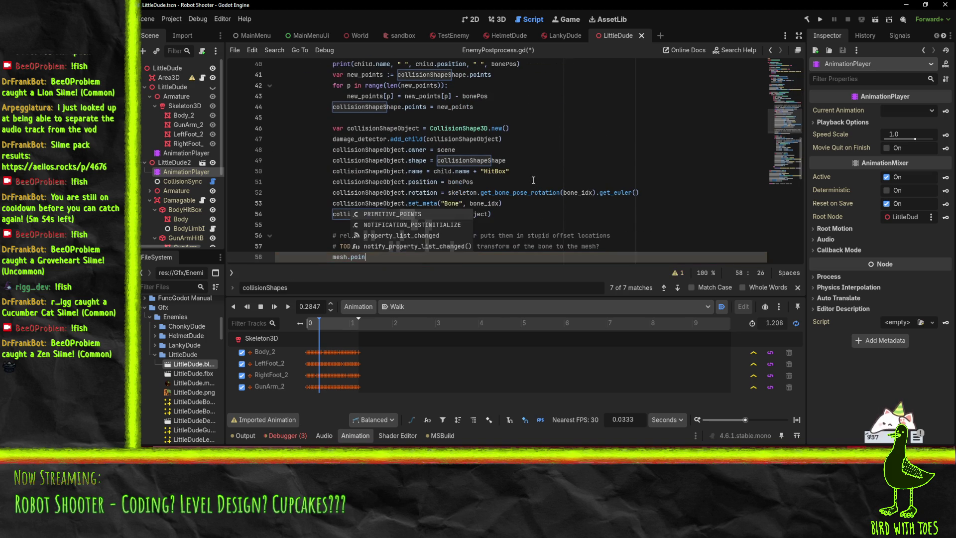
key("BackSpace")
key("BackSpace")
key("BackSpace")
key("BackSpace")
type("get")
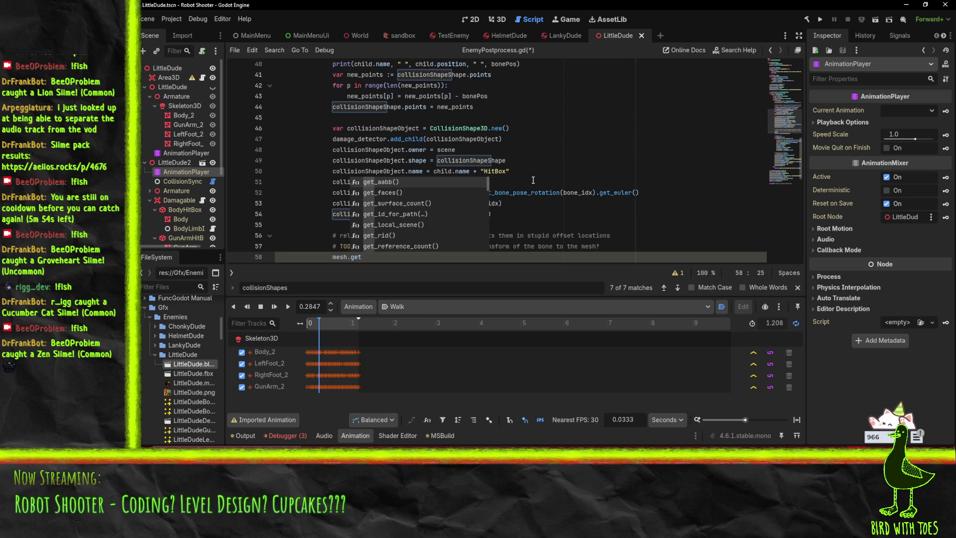
type("_po")
key("BackSpace")
key("BackSpace")
type("ve")
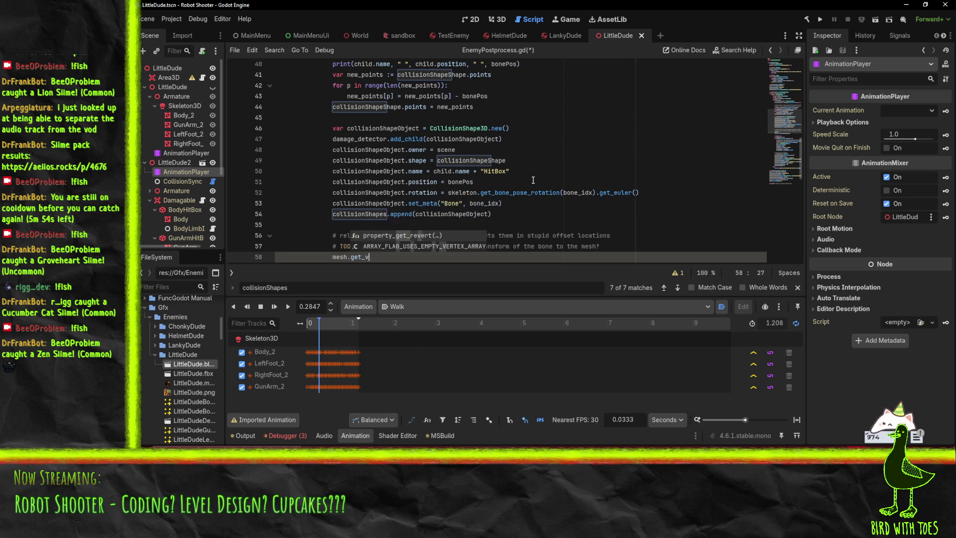
key("BackSpace")
key("BackSpace")
key("BackSpace")
type("ver")
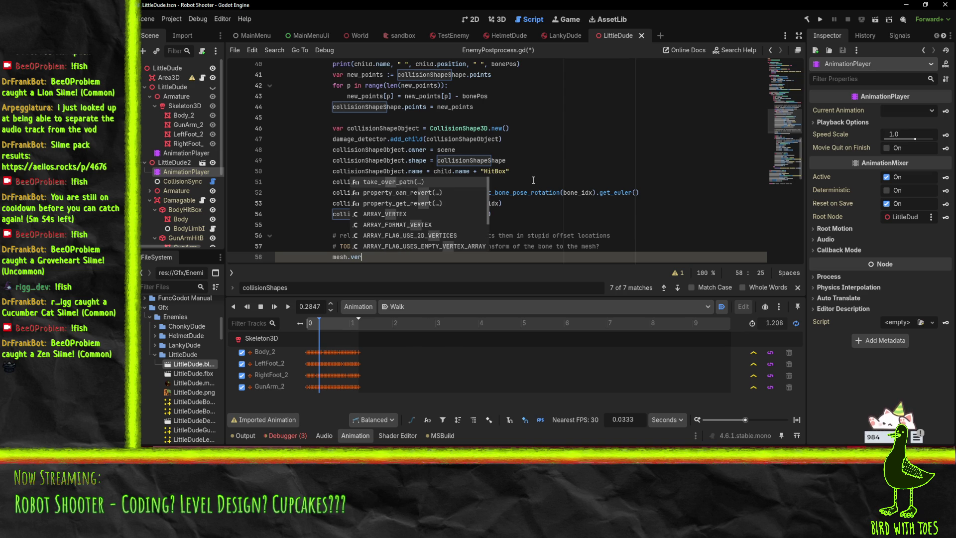
key("BackSpace")
key("BackSpace")
key("BackSpace")
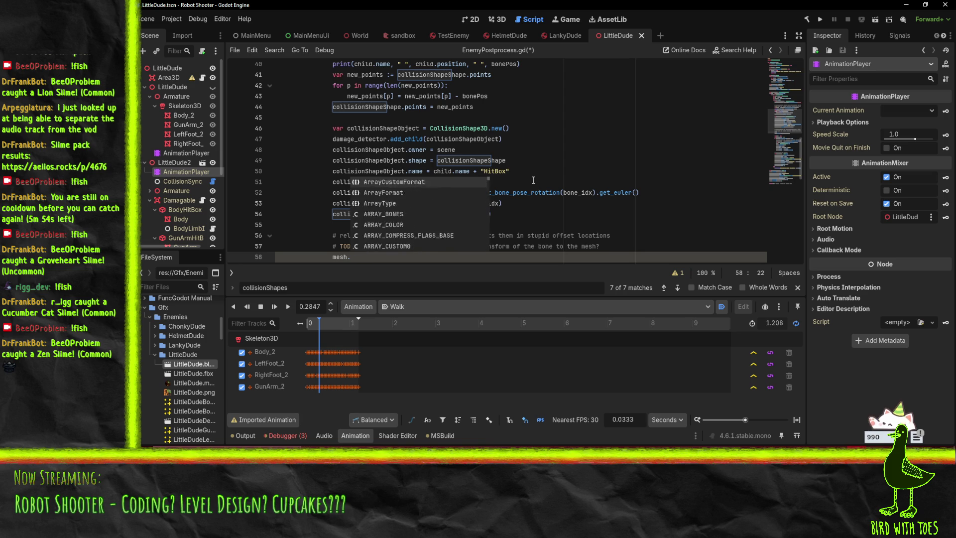
type("get_ar")
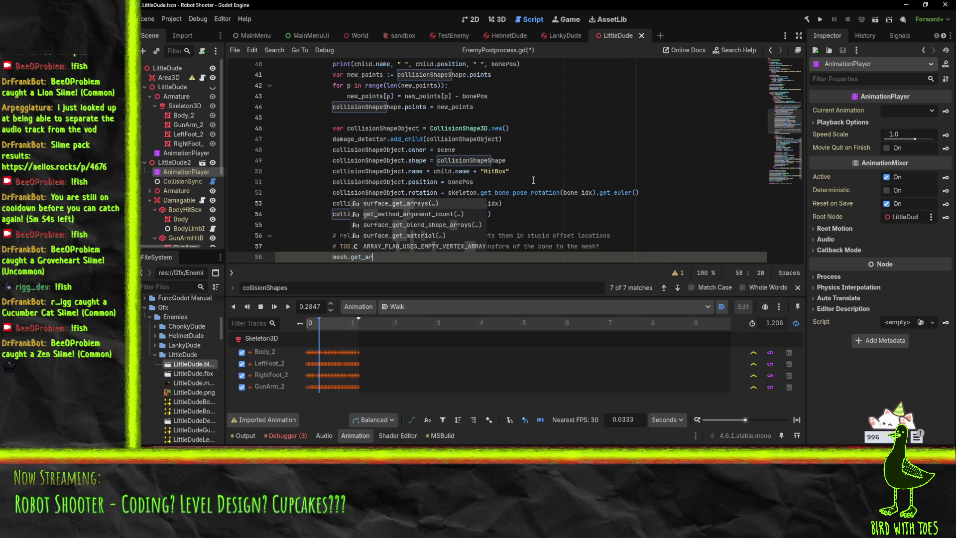
key("BackSpace")
key("BackSpace")
key("BackSpace")
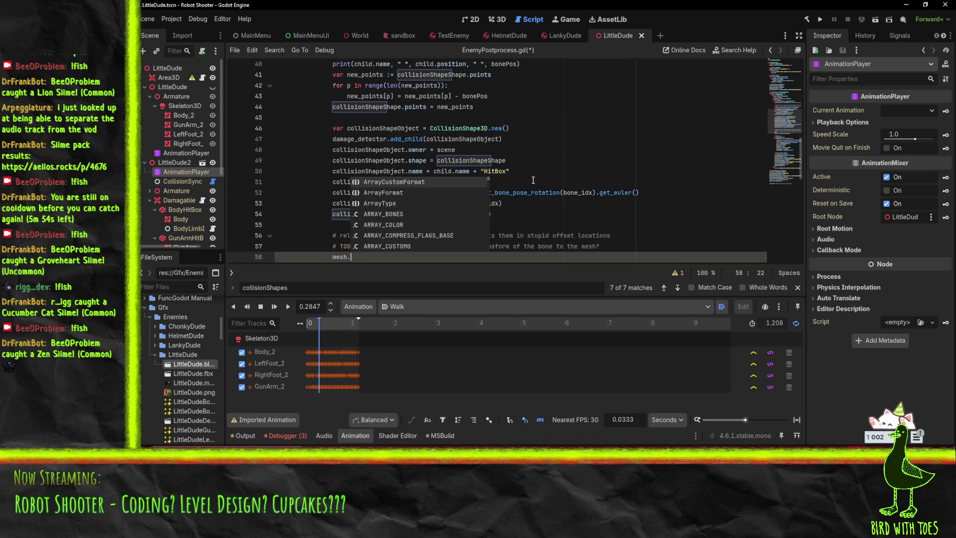
left_click(343, 149)
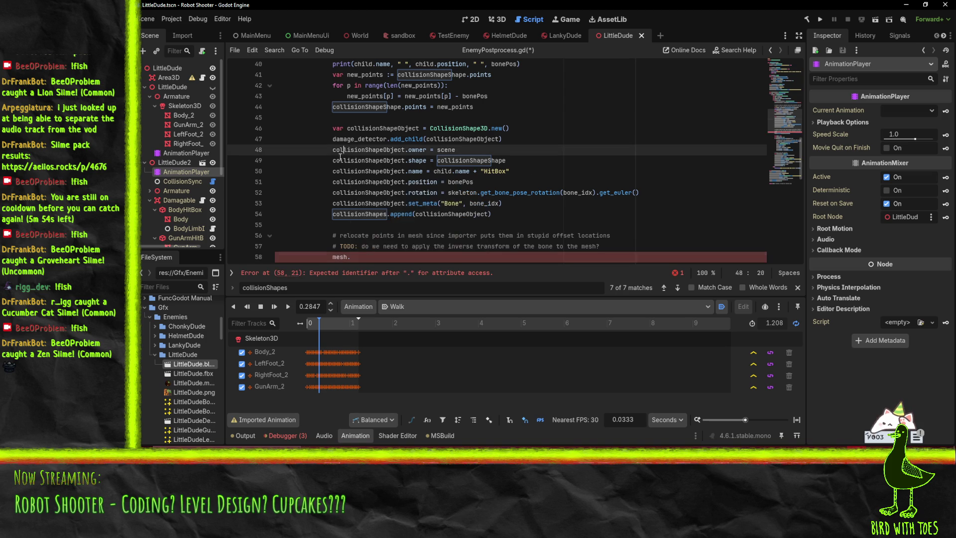
mouse_move(341, 256)
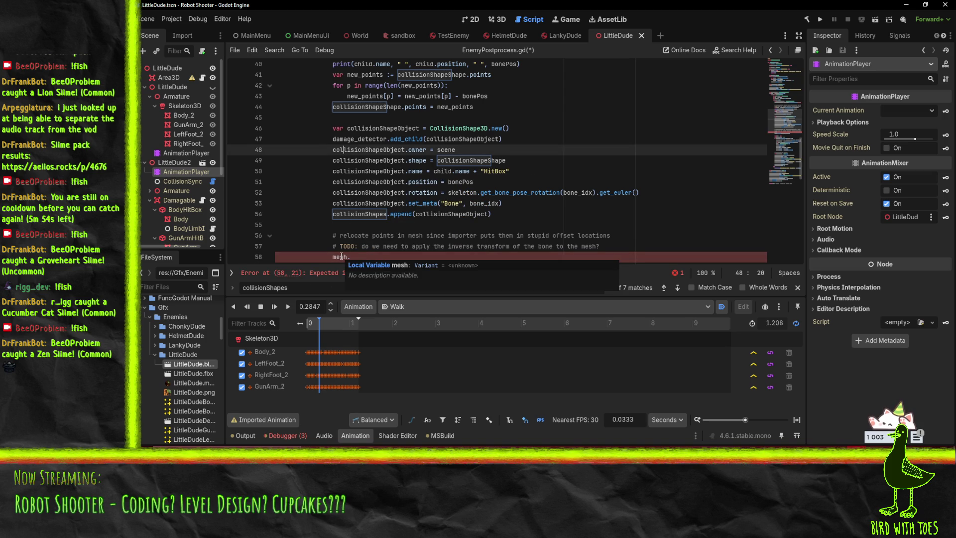
scroll(500, 244, "up", 6)
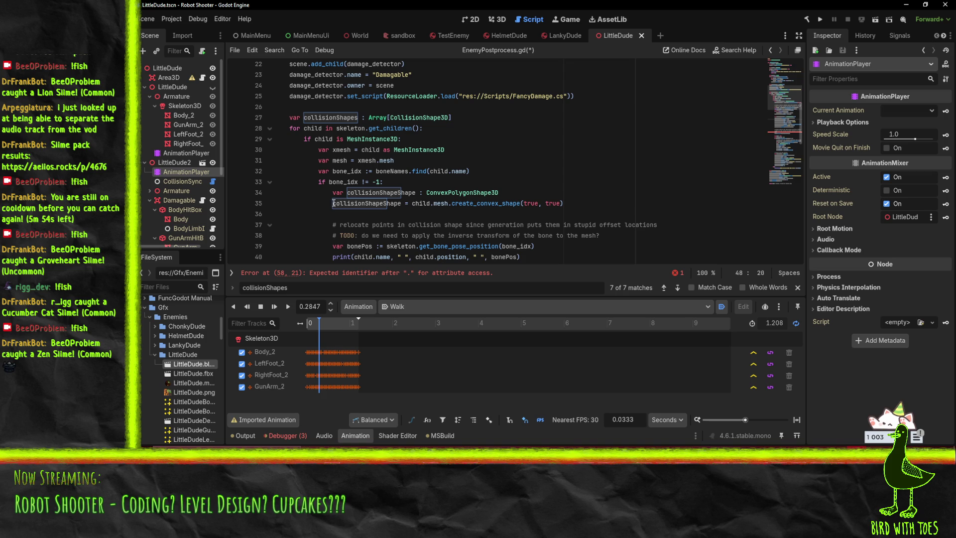
Change line 31 to 'var mesh: ArrayMesh = xmesh.mesh'
left_click(351, 161)
type(": ArrayMehs")
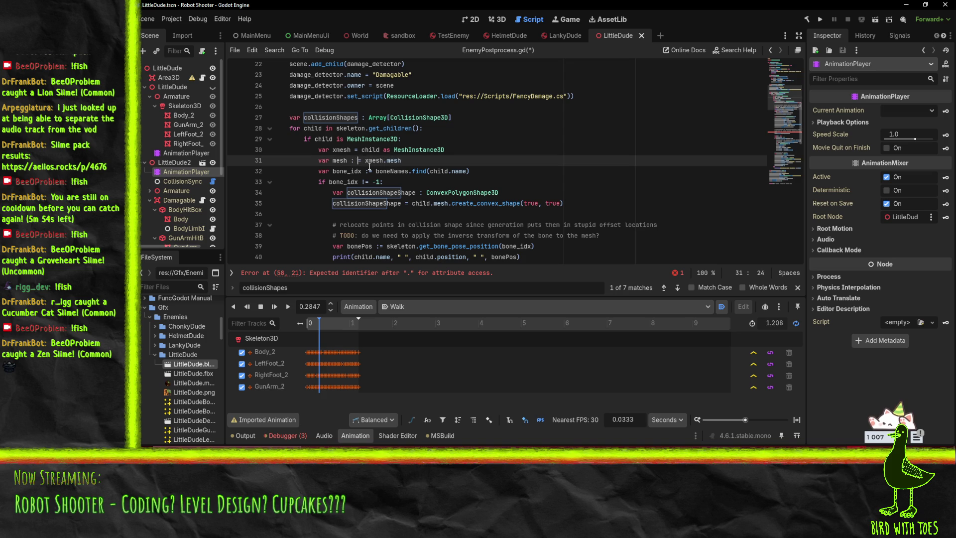
key("BackSpace")
key("BackSpace")
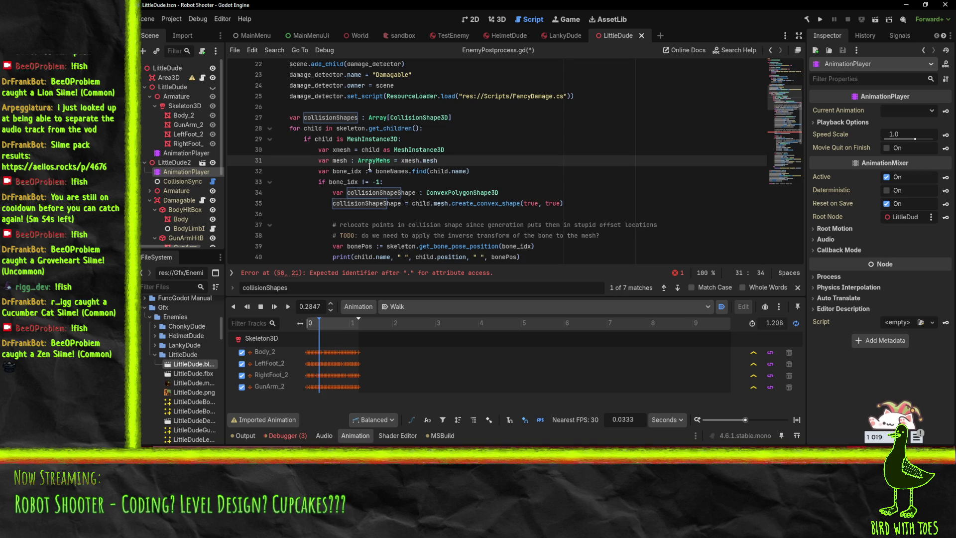
type("sh")
key("Down")
key("End")
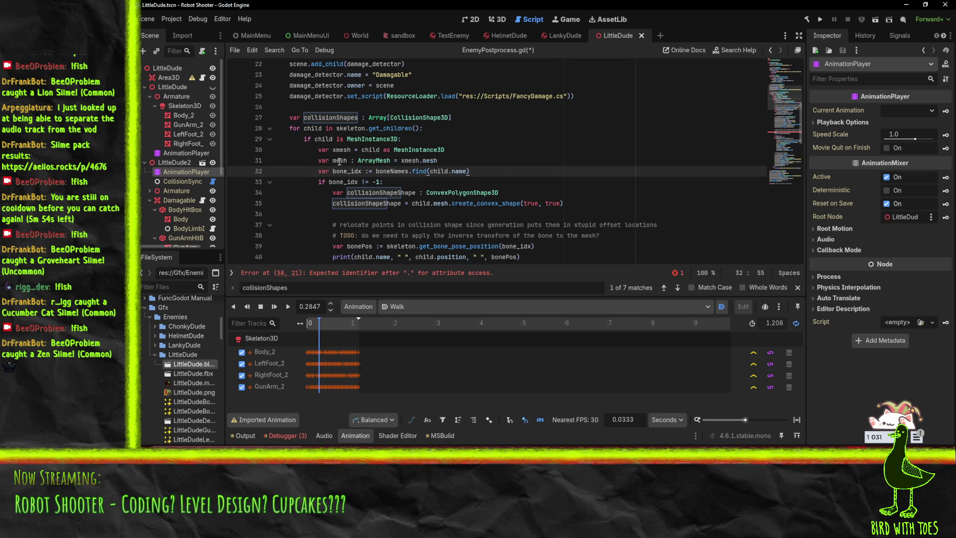
scroll(341, 162, "down", 9)
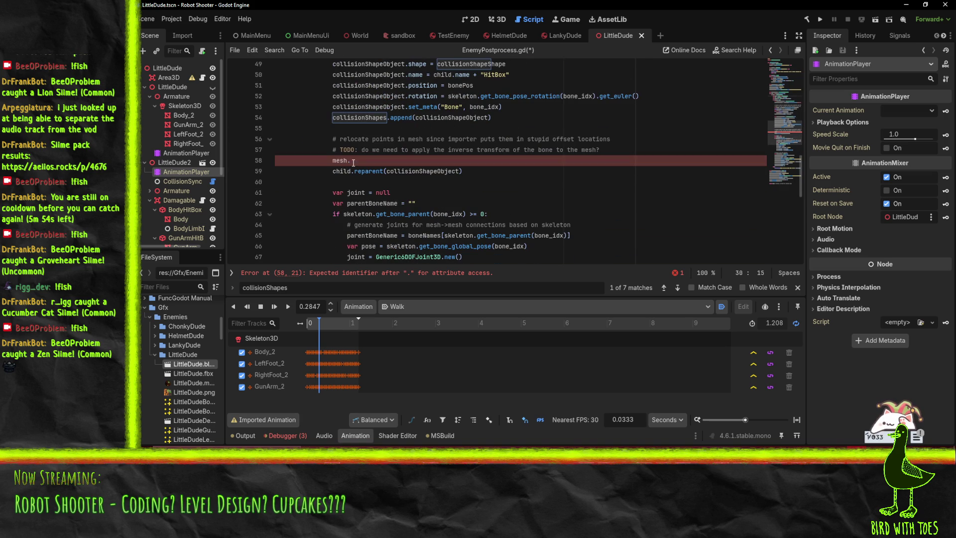
List the mesh members on line 58 and replace 'points' with 'get'
left_click(353, 163)
key("ctrl+space")
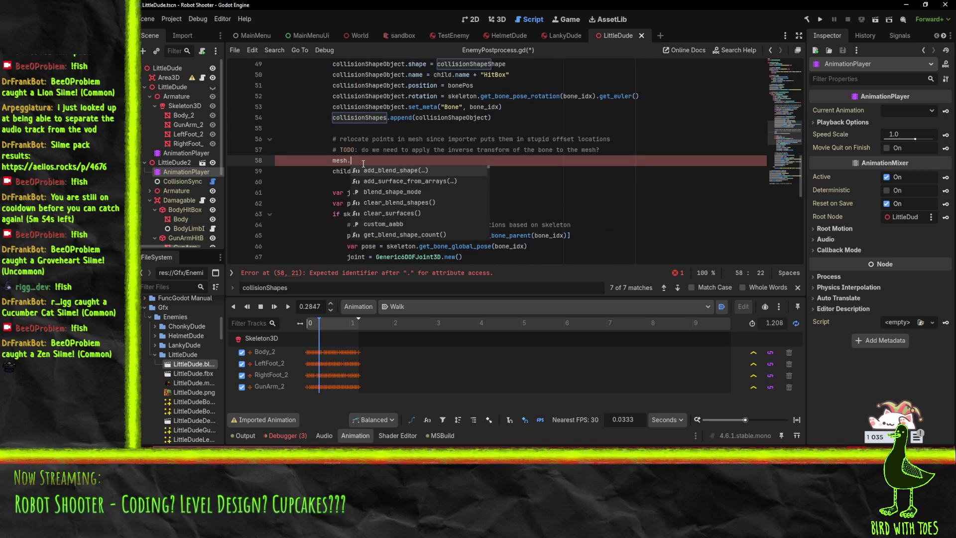
type("po")
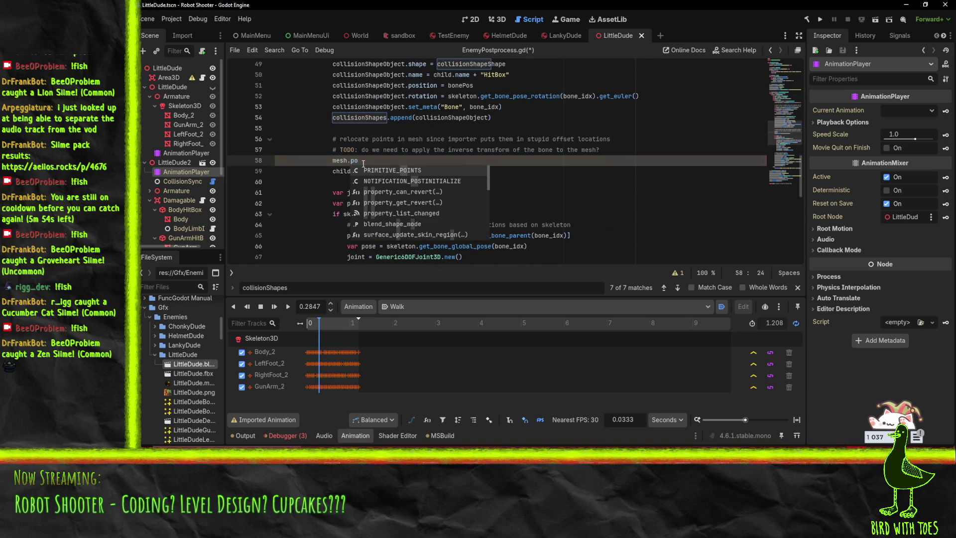
key("BackSpace")
key("BackSpace")
type("get")
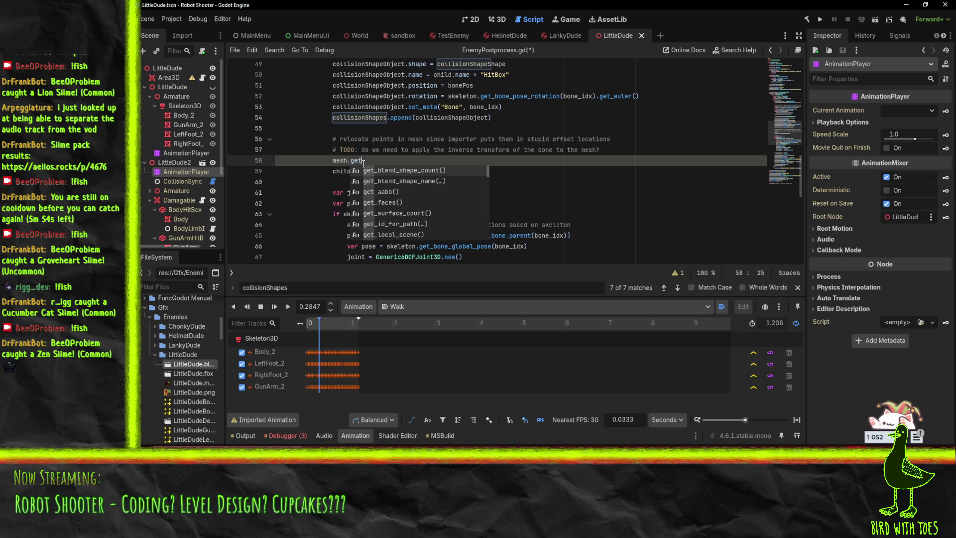
Browse the mesh get and surface_get methods in the suggestions, then dismiss the list
key("Down")
key("Down")
key("Down")
key("Down")
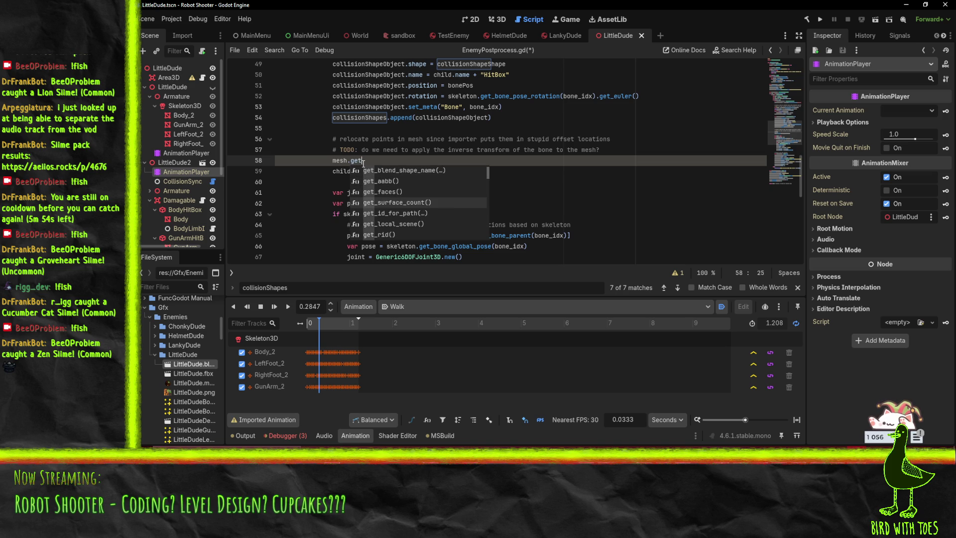
key("Down")
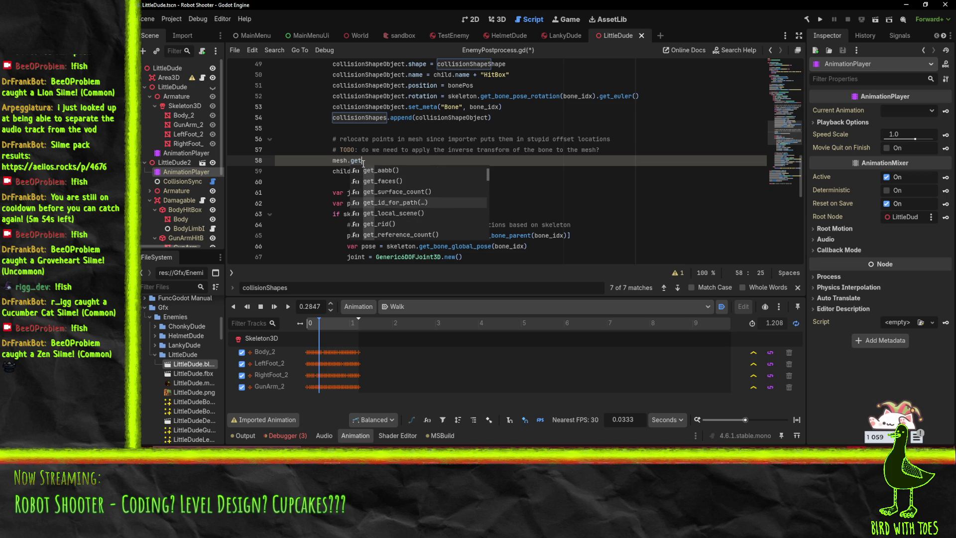
key("Down")
key("Down")
key("Down")
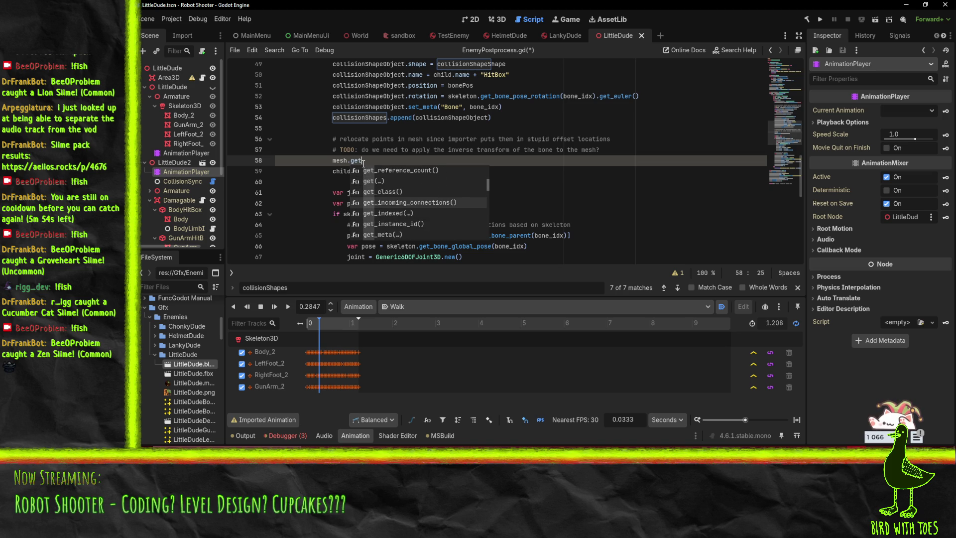
key("Down")
key("Down")
key("Down")
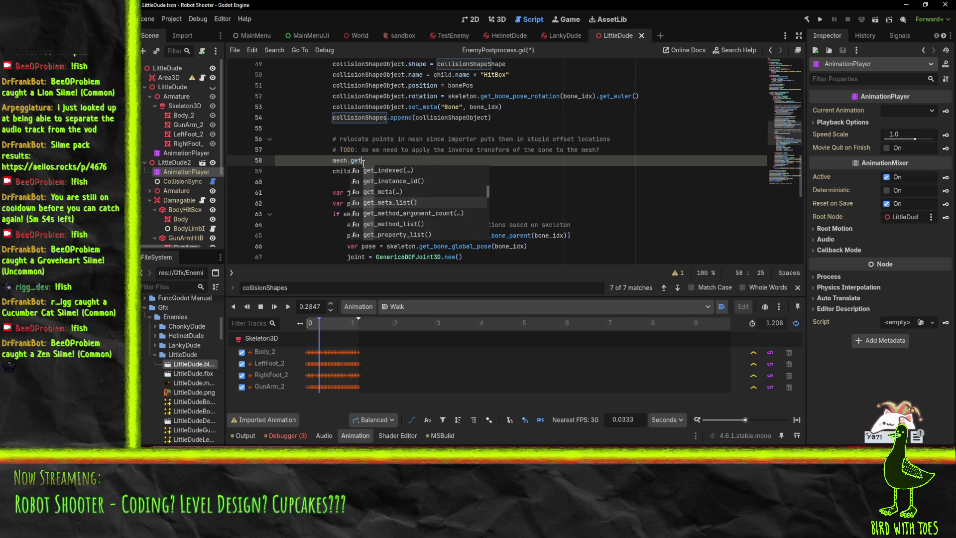
key("Down")
key("Down")
key("Down")
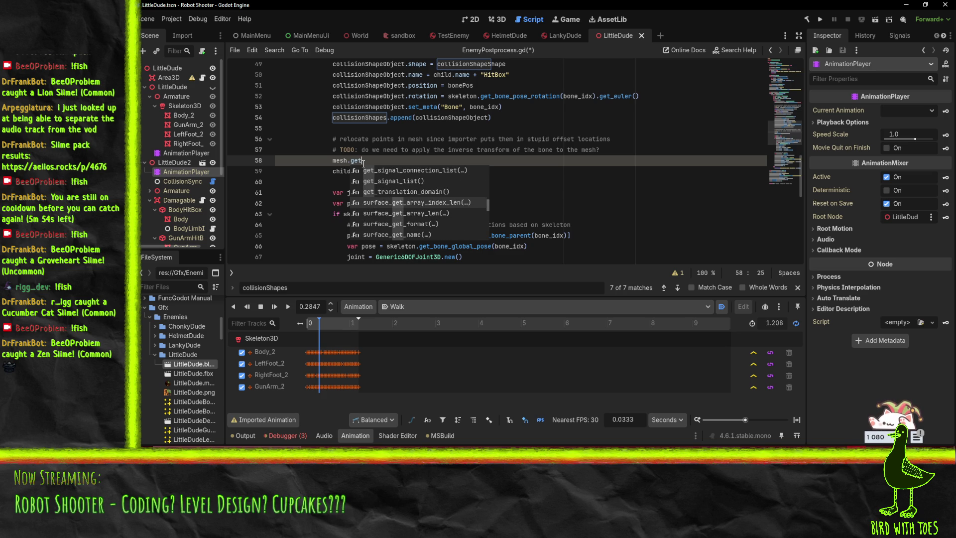
key("Down")
key("Down")
key("Down")
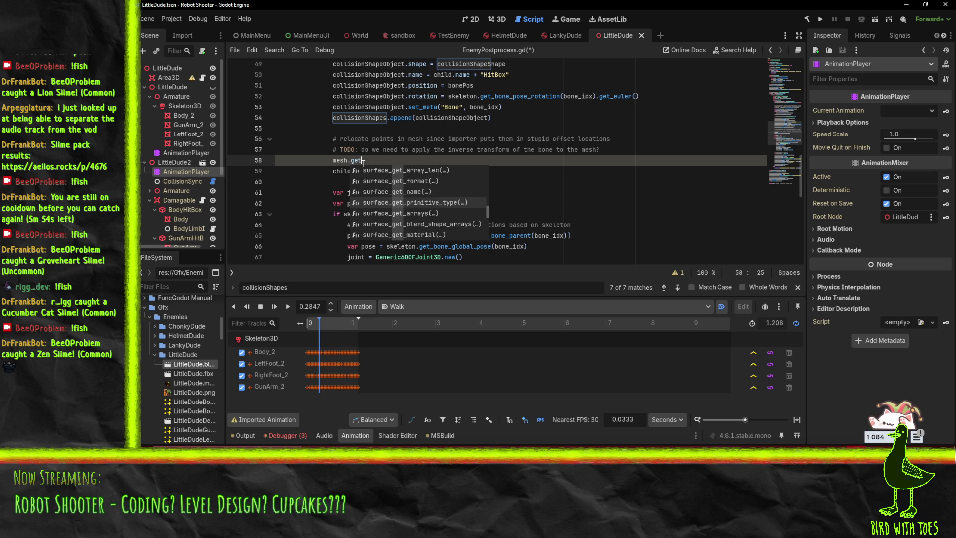
key("Down")
key("Down")
key("Down")
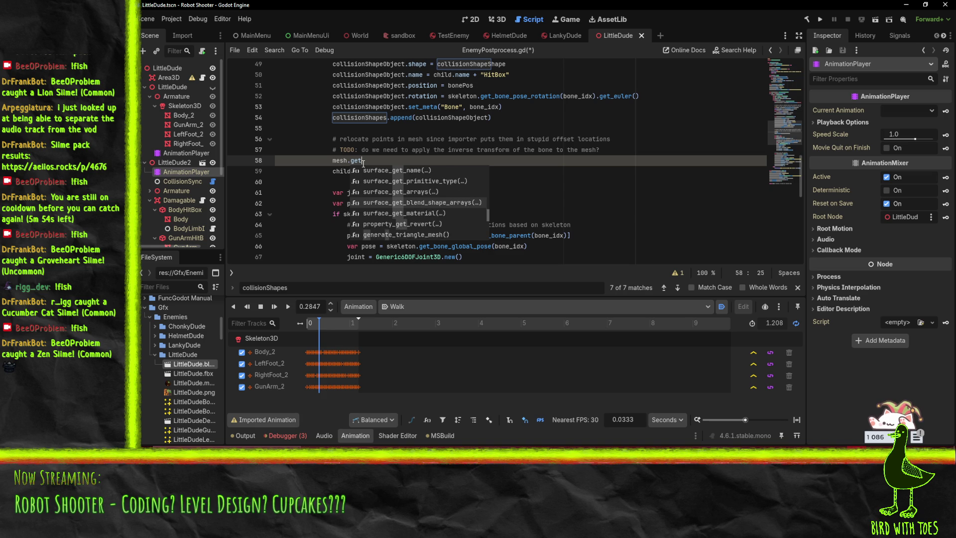
key("Down")
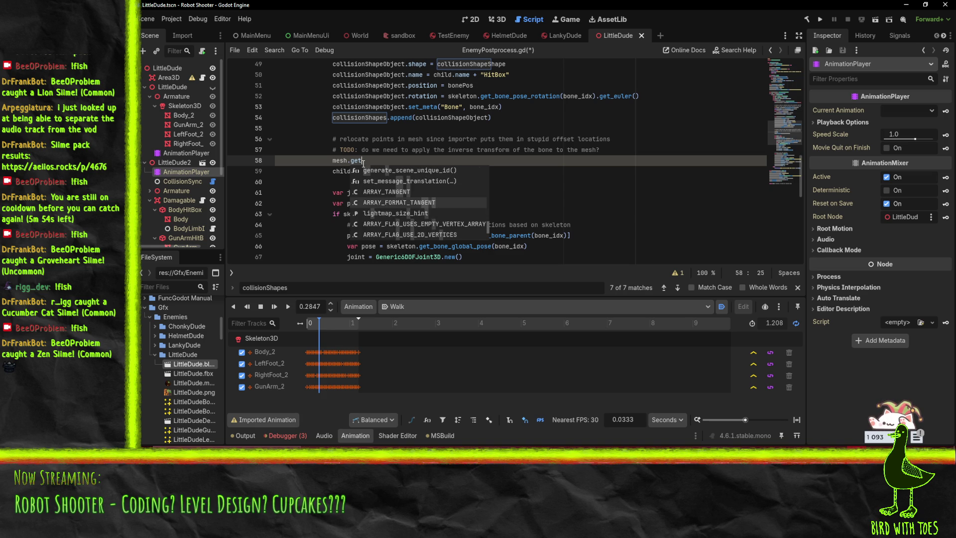
key("Down")
key("Down")
key("Down")
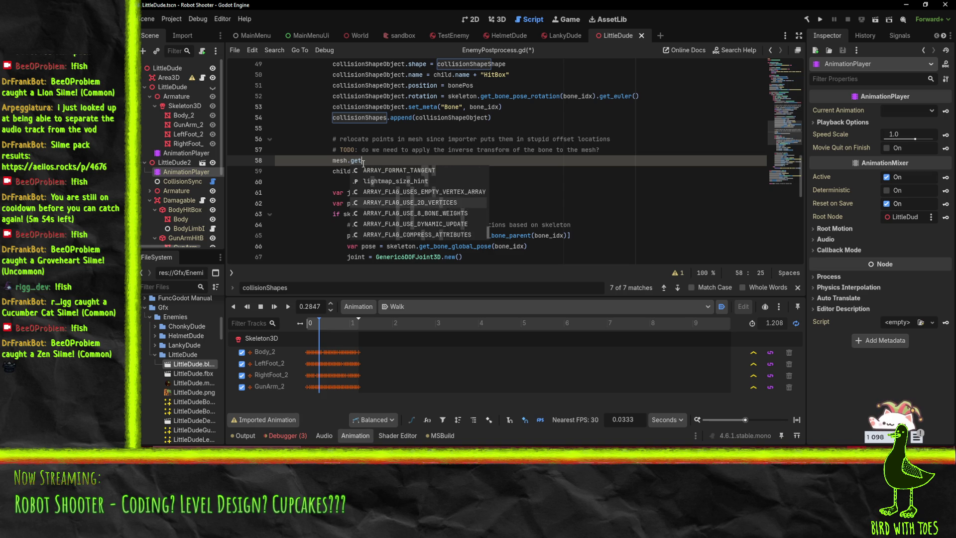
key("Down")
key("Down")
key("Down")
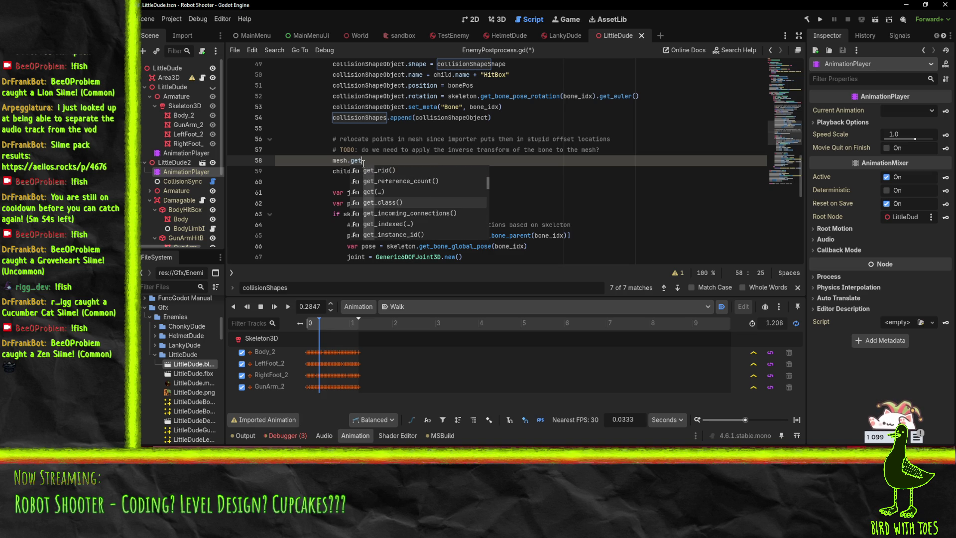
key("Left")
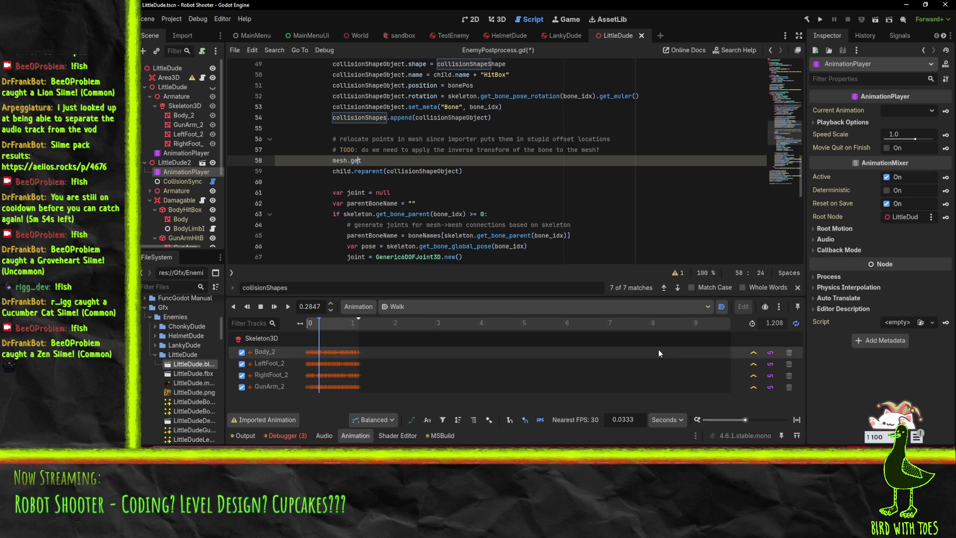
left_click(689, 462)
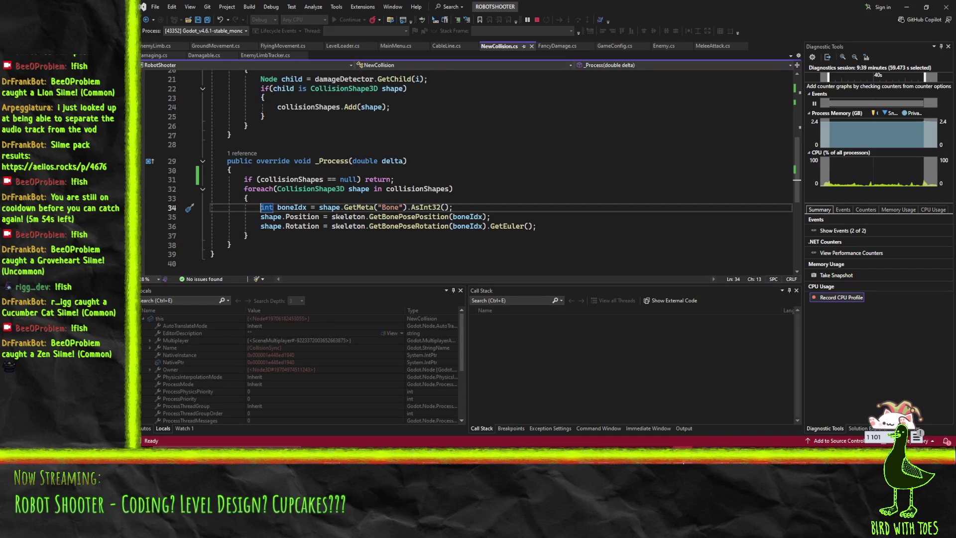
Stop the Visual Studio debug session, glance at File > Recent Files, and minimize Visual Studio
left_click(537, 20)
left_click(494, 163)
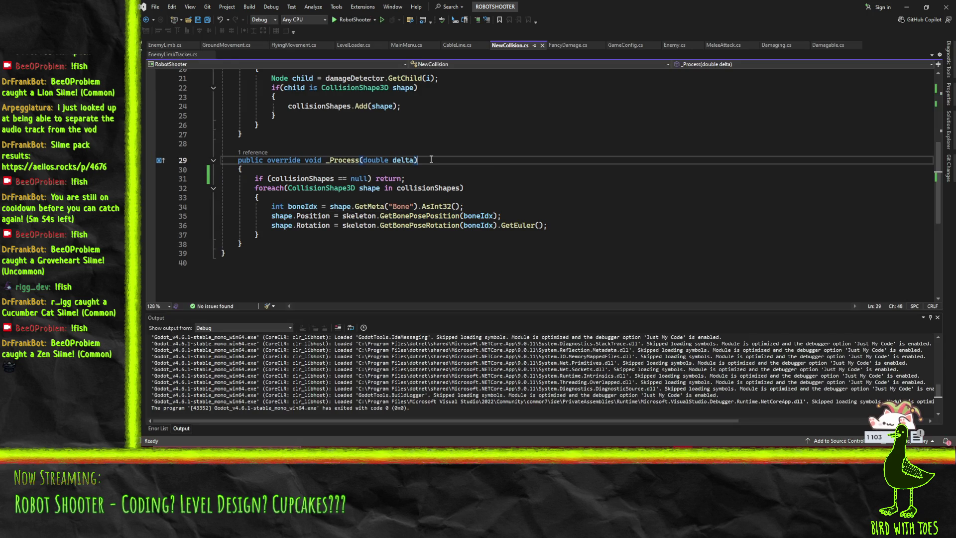
left_click(155, 6)
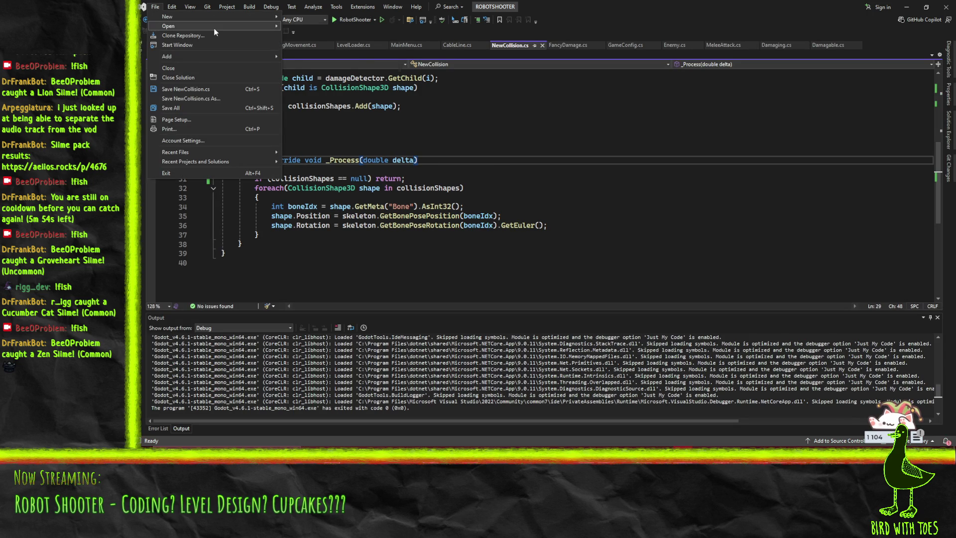
mouse_move(213, 28)
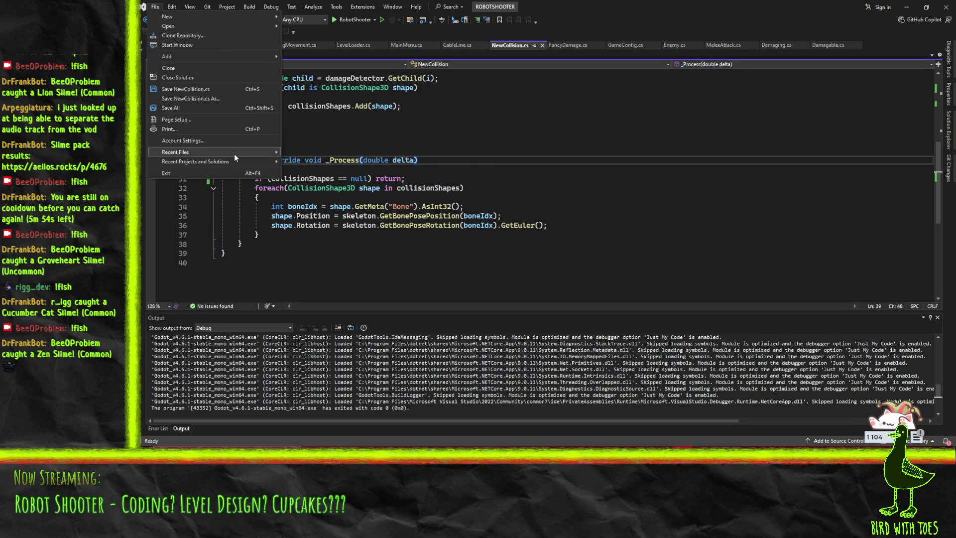
mouse_move(234, 153)
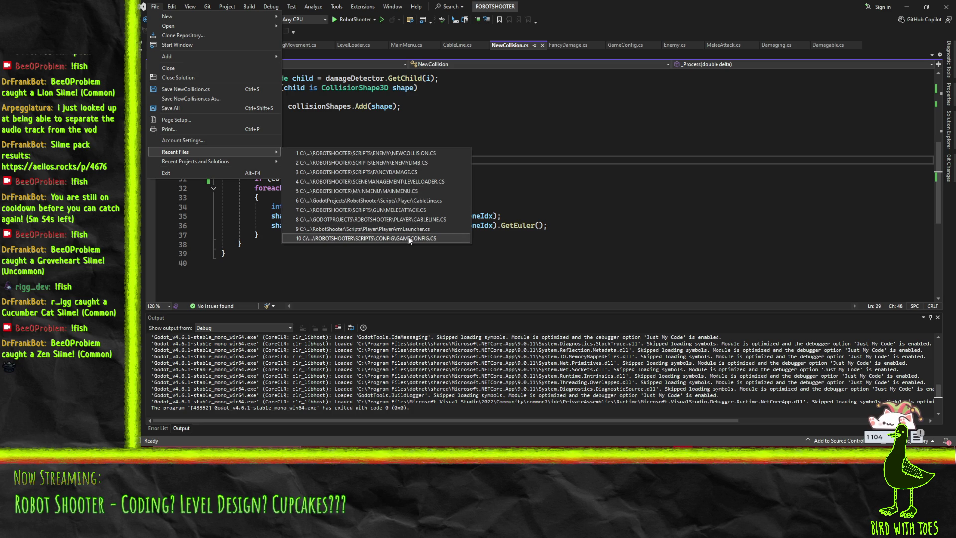
left_click(244, 197)
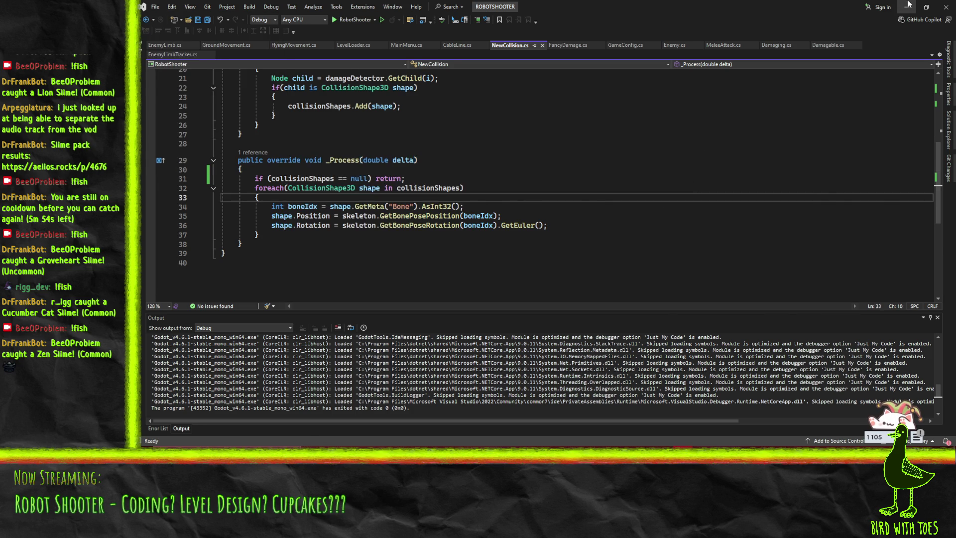
left_click(908, 6)
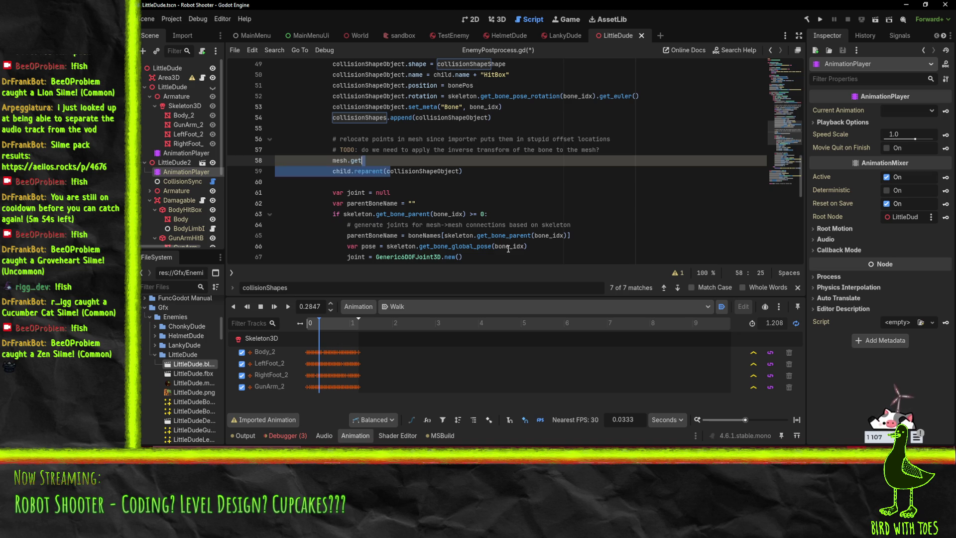
Check Visual Studio's File > Open dialog, cancel it, and minimize back to Godot
left_click(379, 235)
key("alt+Tab")
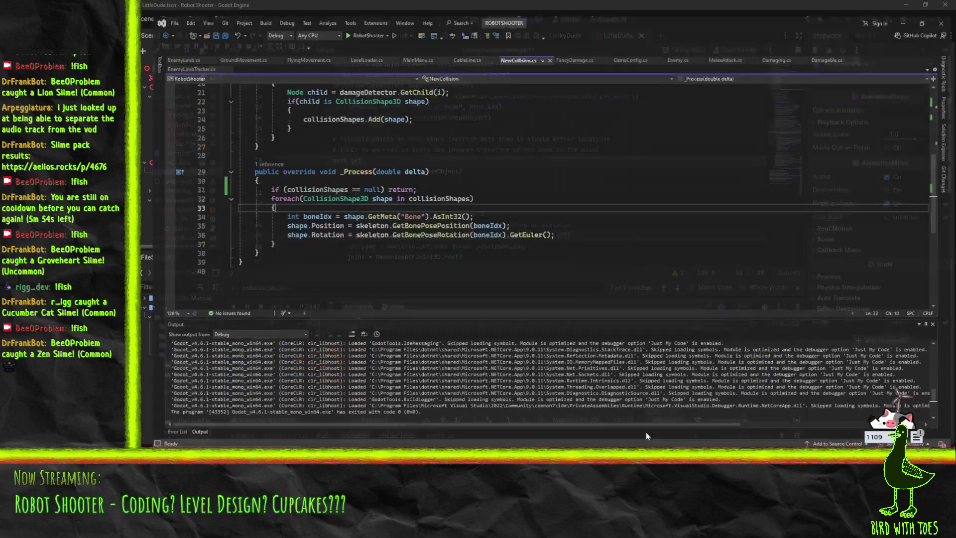
left_click(155, 7)
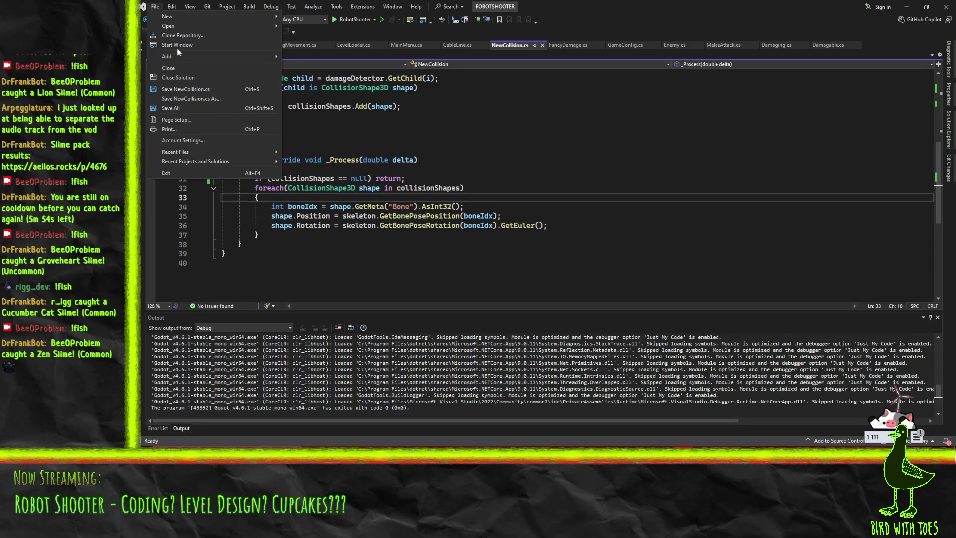
left_click(340, 76)
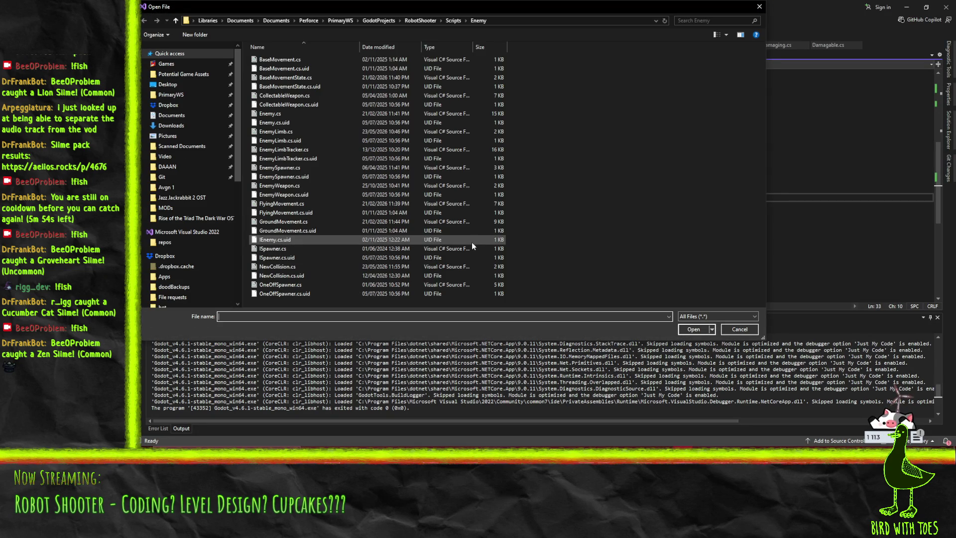
left_click(748, 330)
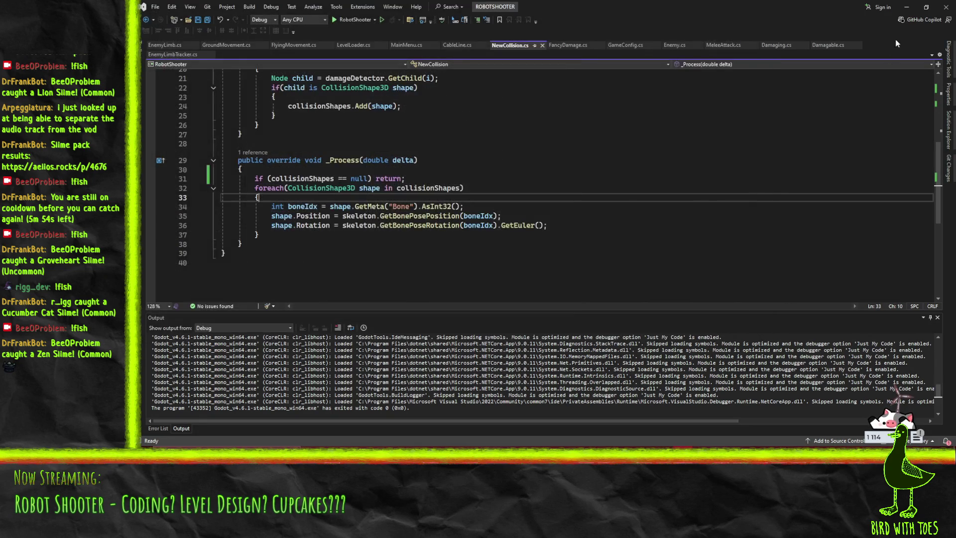
left_click(908, 5)
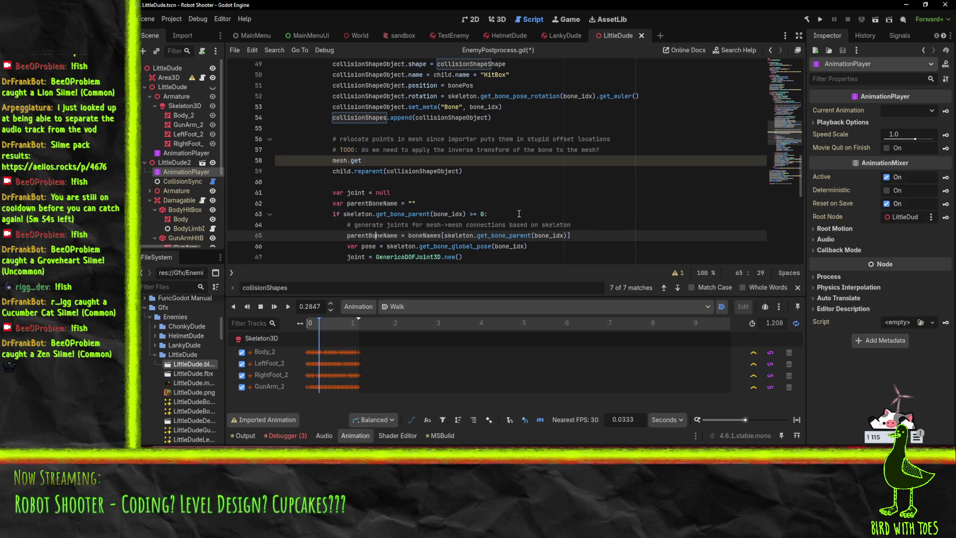
Inspect the Transforms of LeftFoot, GunArm and GunArmHitBox (position 0.62, 0.537, 0.299)
left_click(561, 165)
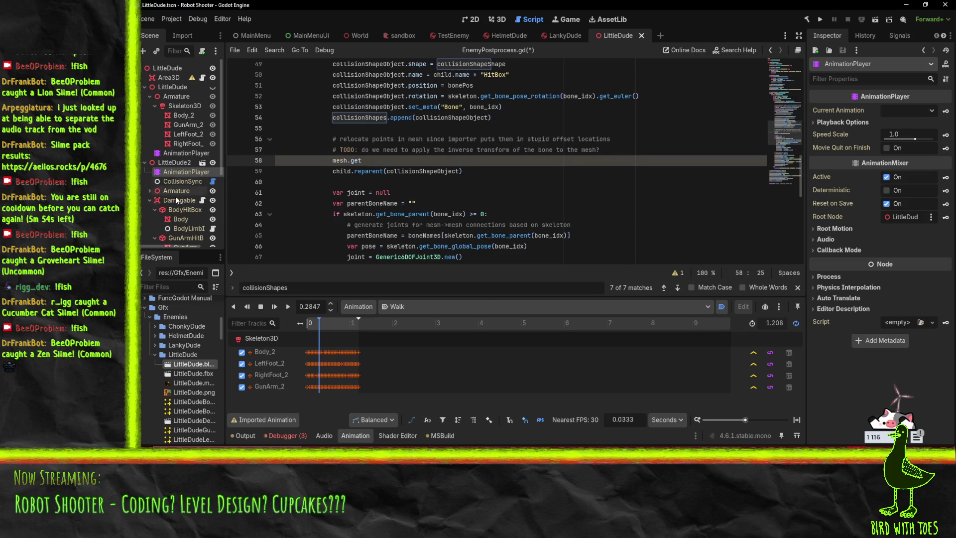
scroll(177, 199, "down", 4)
left_click(180, 170)
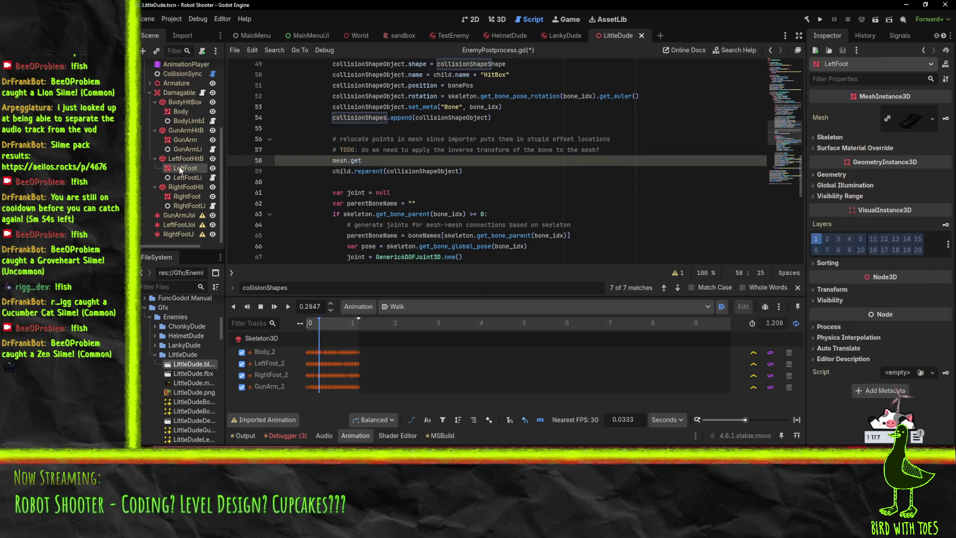
left_click(824, 293)
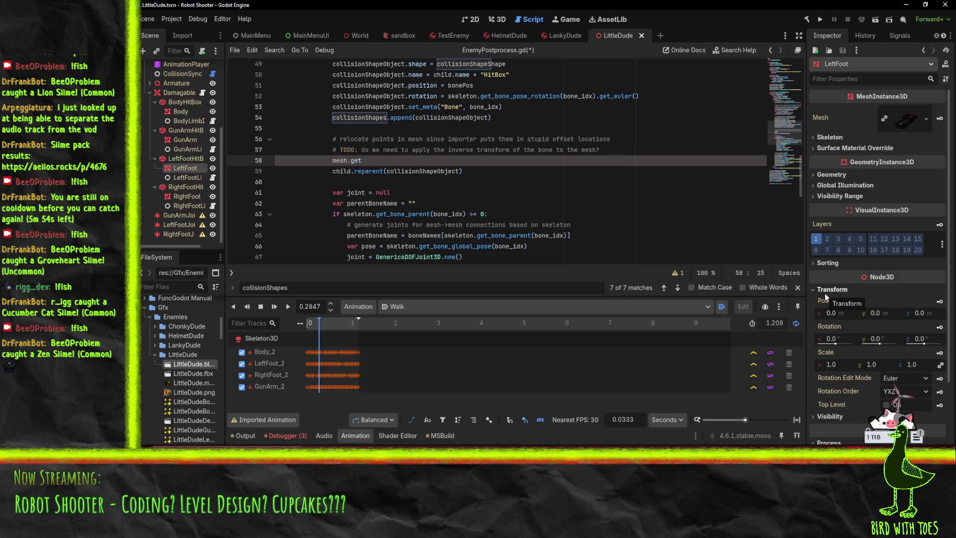
left_click(184, 139)
left_click(836, 289)
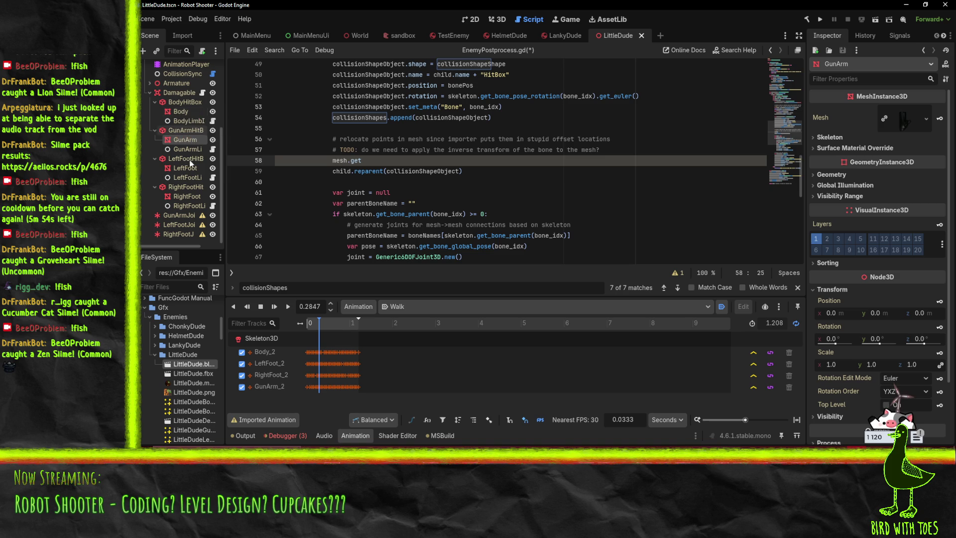
left_click(190, 130)
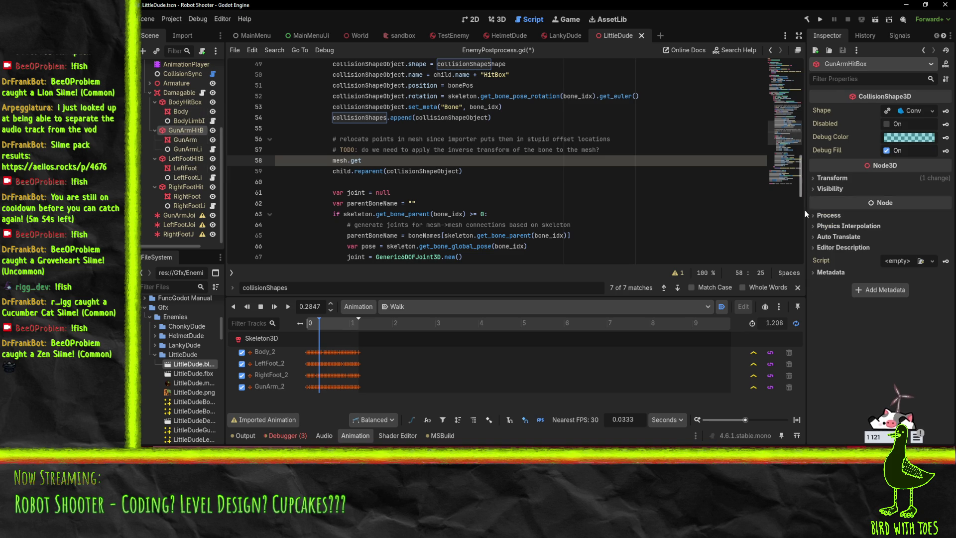
left_click(841, 178)
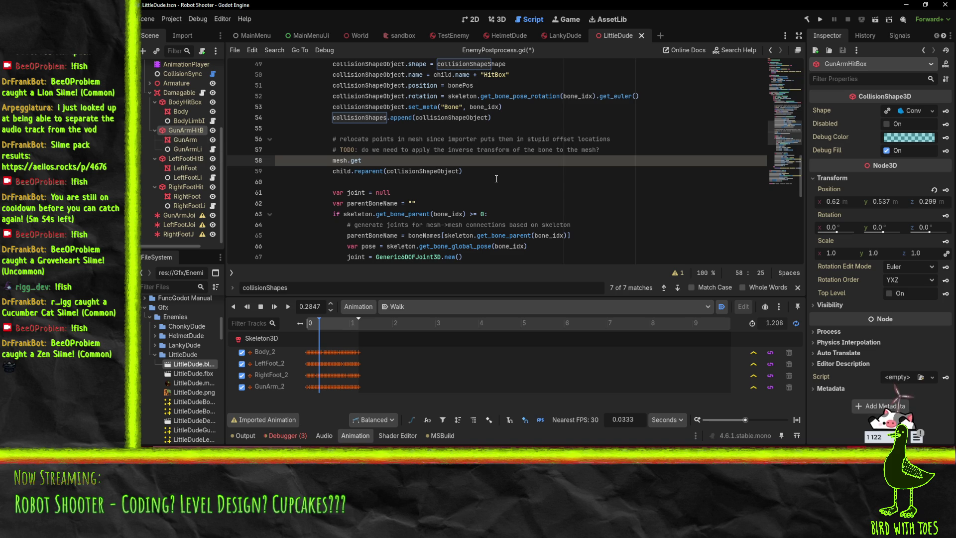
Prefix the relocation comment with 'TODO:' and delete the unfinished mesh.get line
scroll(496, 179, "up", 1)
left_click_drag(477, 204, 262, 173)
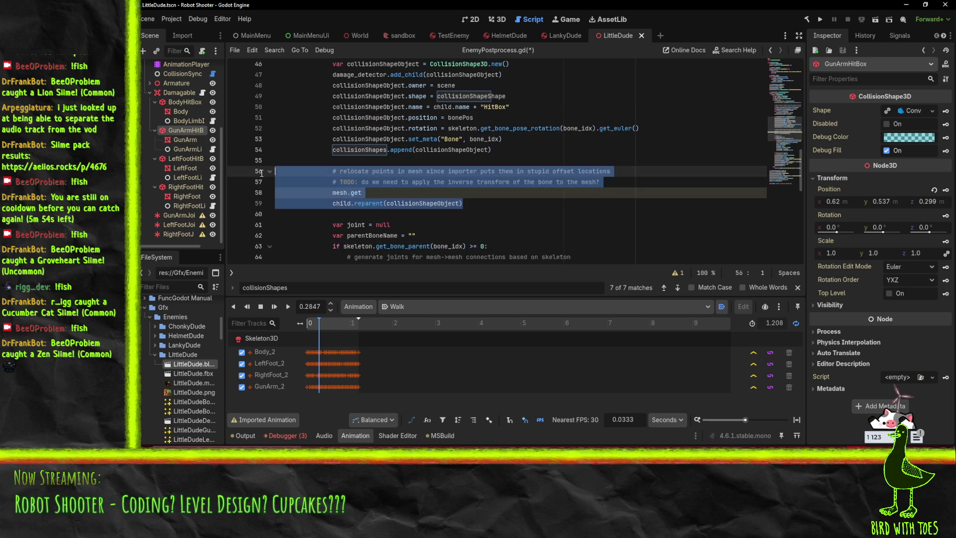
left_click(337, 171)
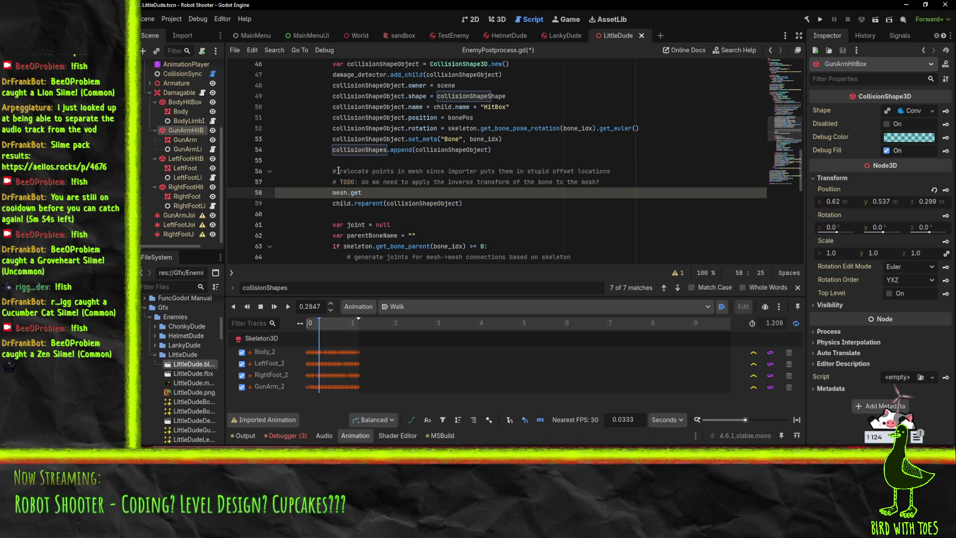
type("TODO:")
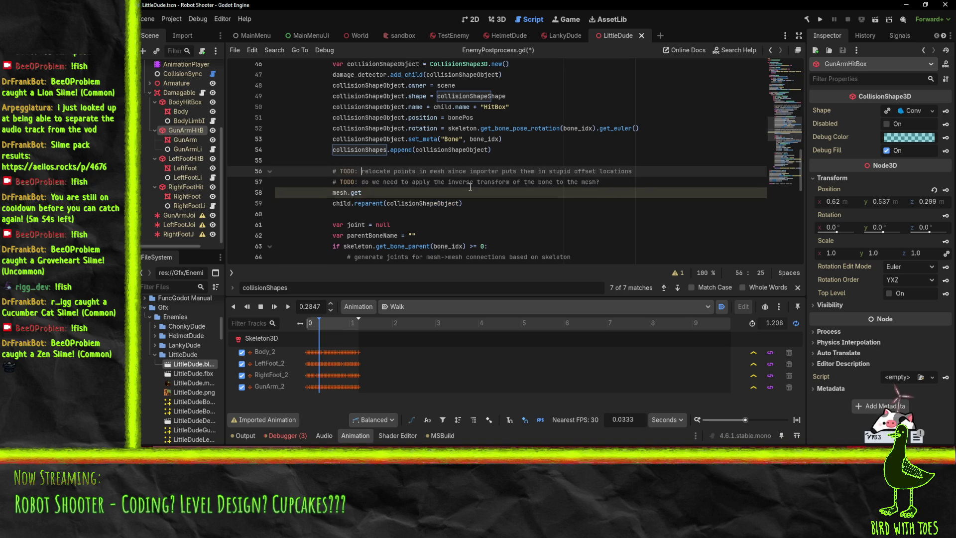
key("Down")
key("Down")
key("Down")
key("Up")
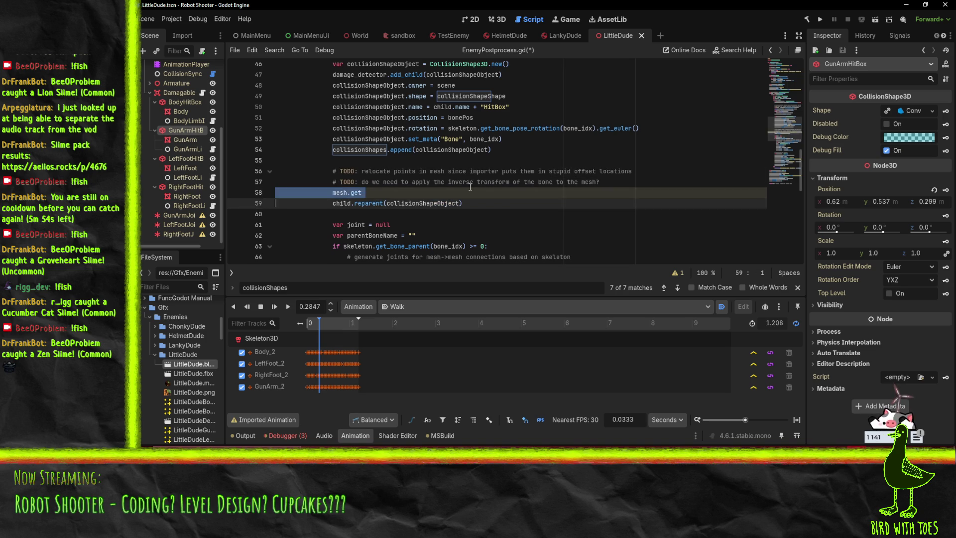
key("ctrl+shift+k")
Add 'child.position = -collisionShapeObject.position' after the reparent call
key("End")
key("Return")
type("child.po")
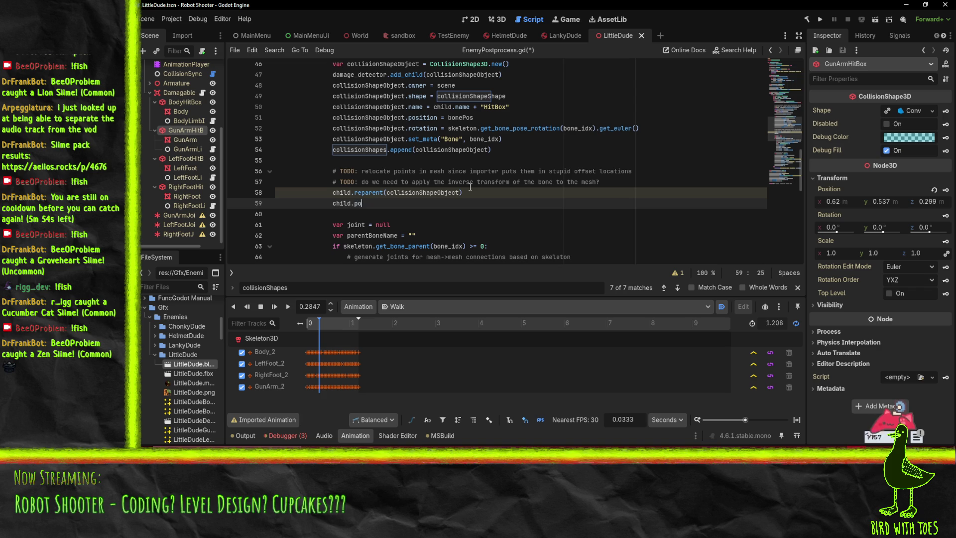
type("sition = ")
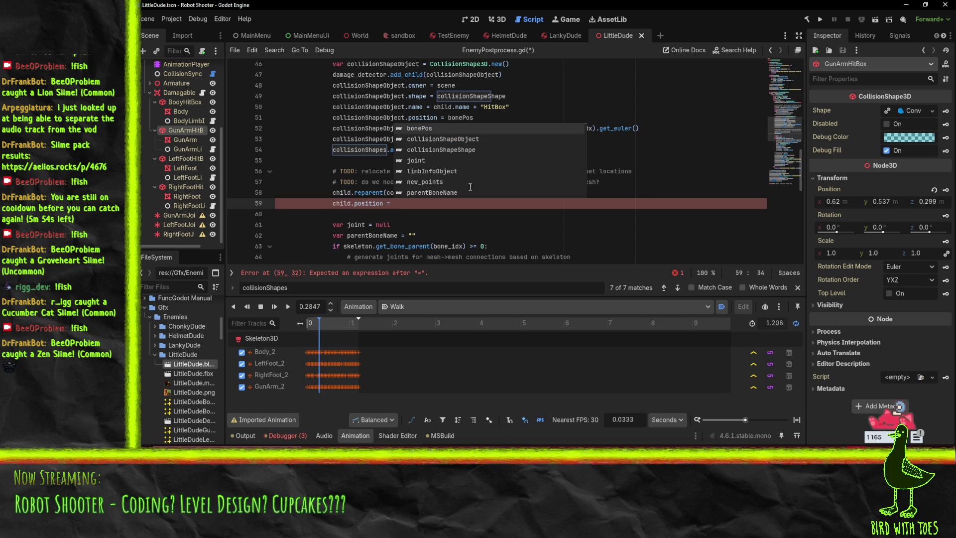
type("coll")
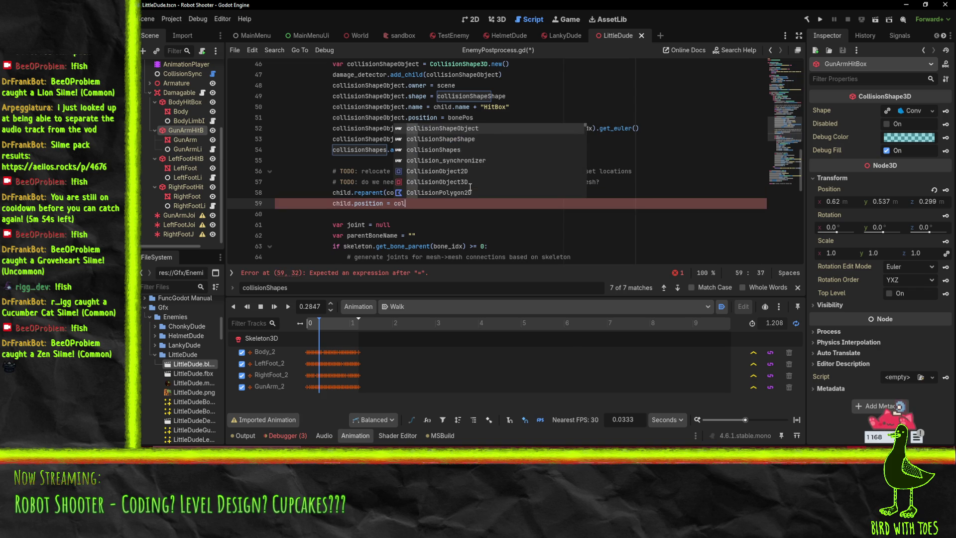
key("Return")
type(".")
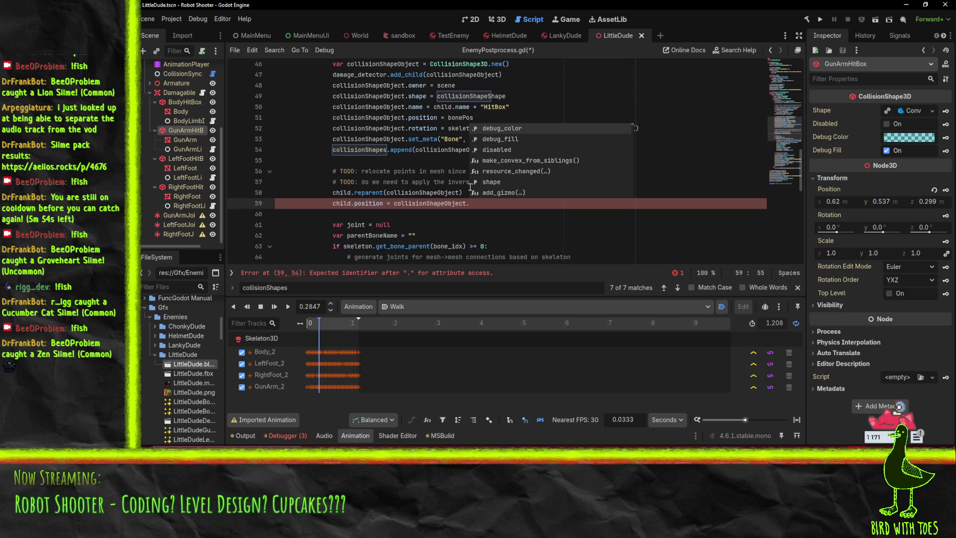
type("position")
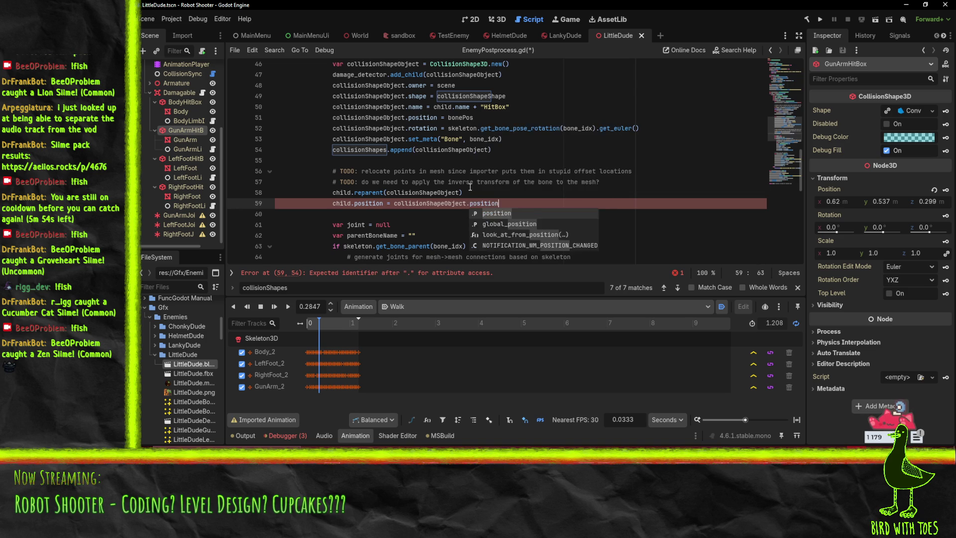
left_click(393, 206)
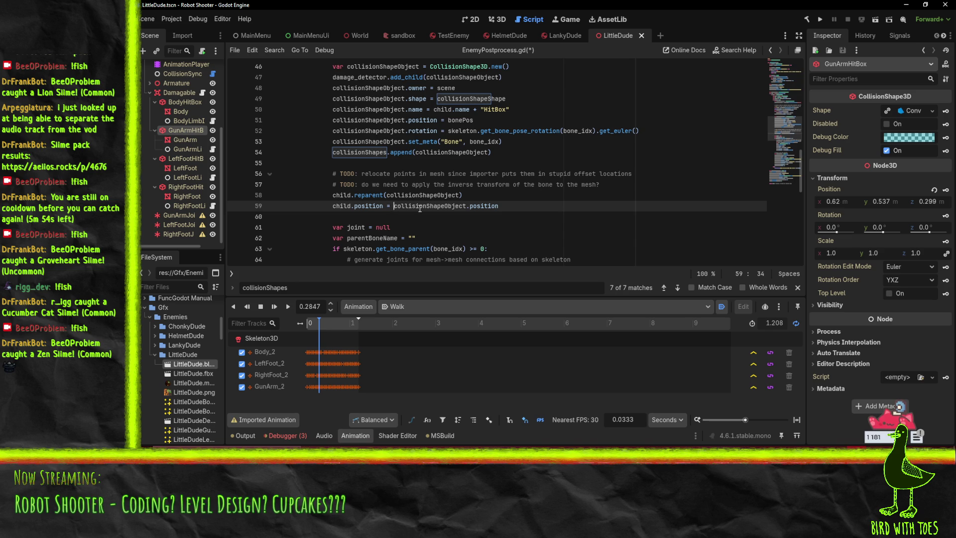
type("-")
Save EnemyPostprocess.gd
key("ctrl+s")
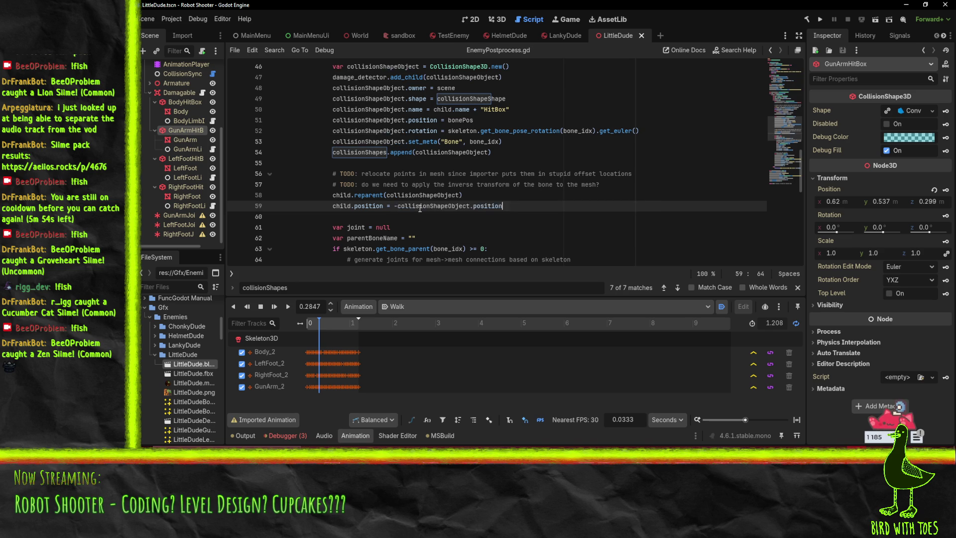
left_click(355, 195)
left_click(540, 217)
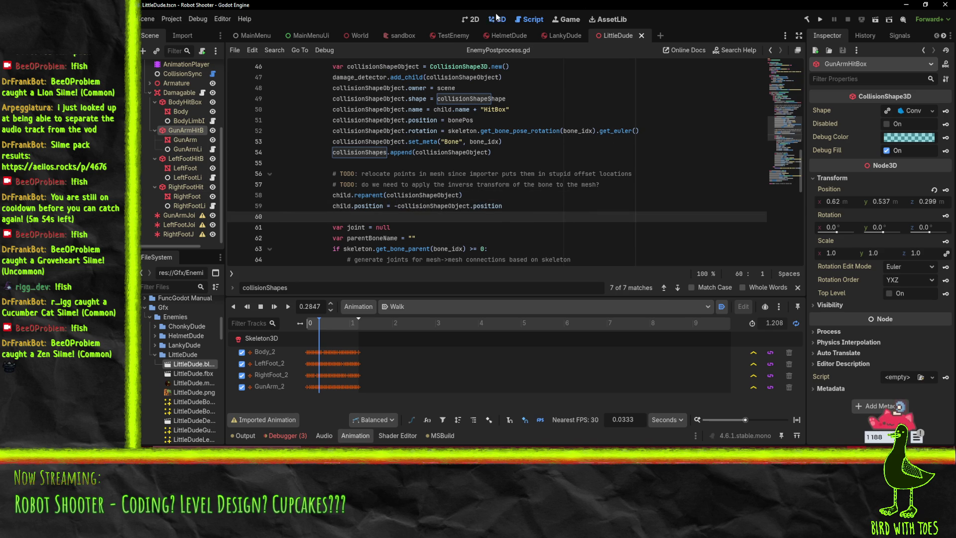
left_click(496, 19)
Reimport LittleDude.blend, then show the AnimationPlayer's animation list
right_click(189, 363)
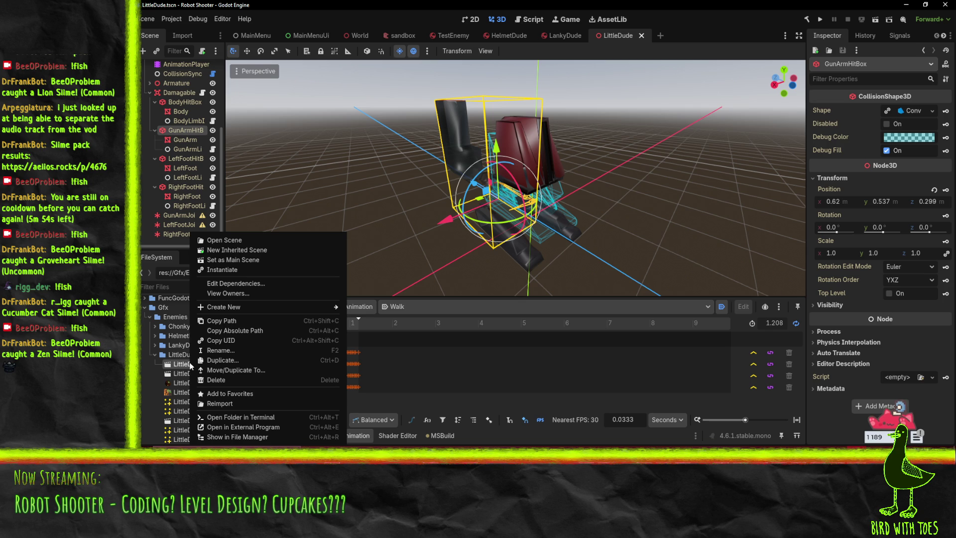
left_click(244, 405)
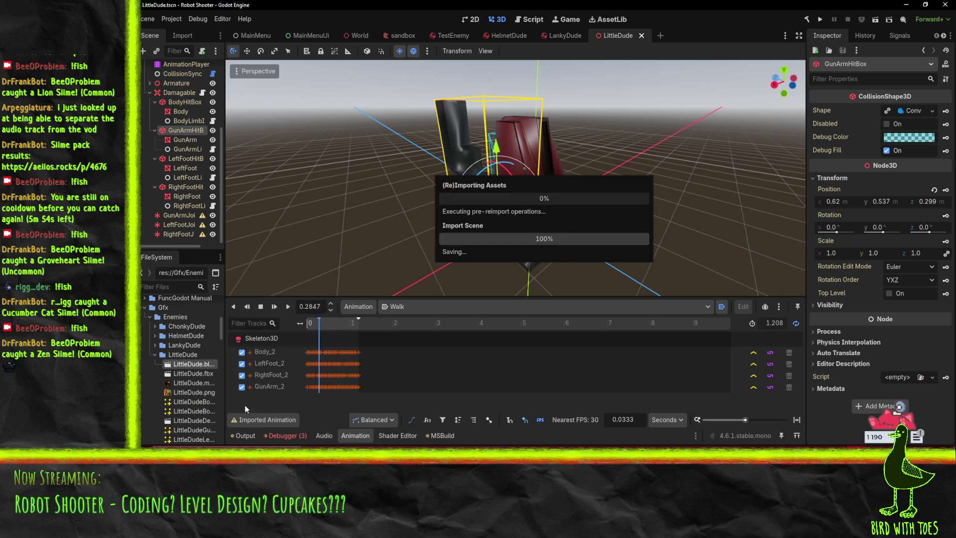
mouse_move(393, 286)
left_mouse_down()
mouse_move(440, 240)
mouse_move(379, 212)
mouse_move(497, 244)
mouse_move(468, 255)
left_mouse_up()
scroll(179, 86, "up", 5)
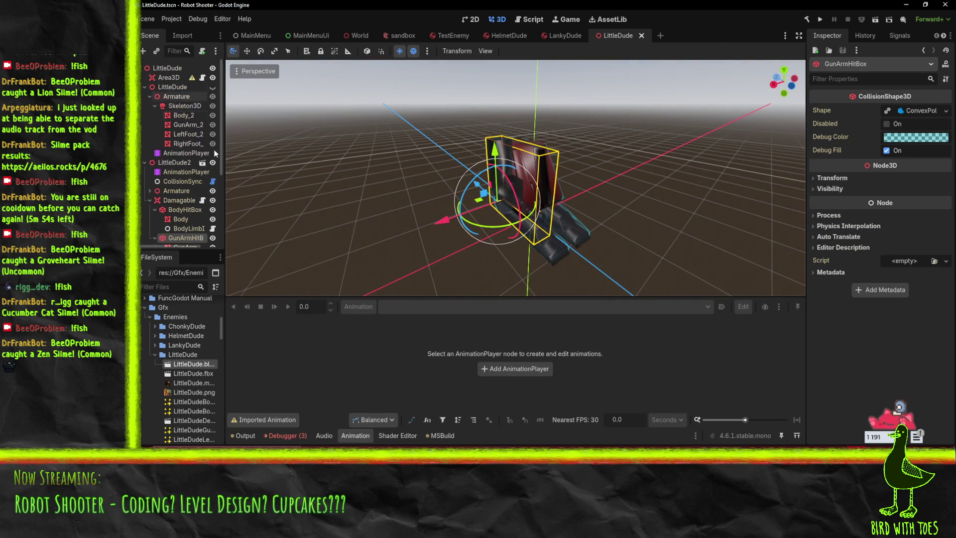
left_click(186, 171)
left_click(429, 306)
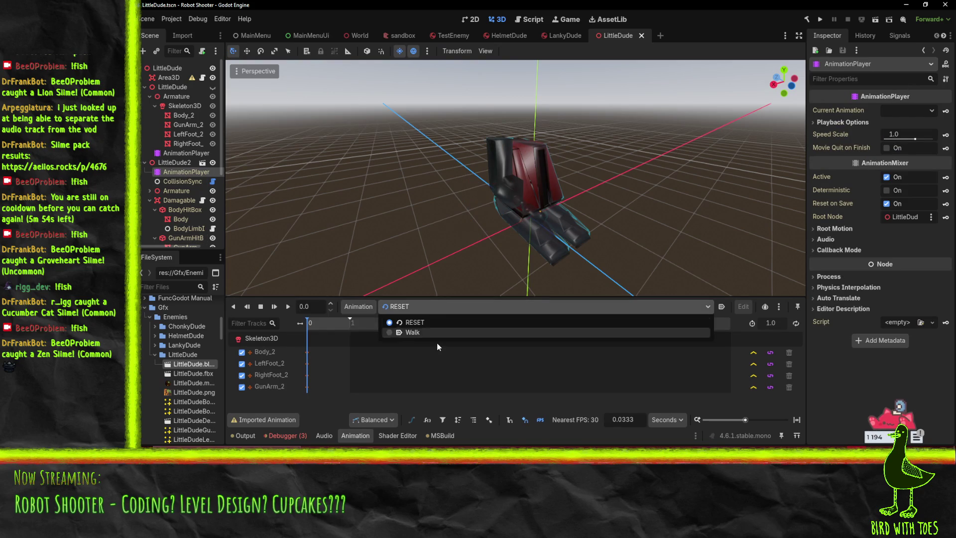
Play LittleDude's Walk animation and view the robot from the front
left_click(413, 332)
left_click(288, 307)
mouse_move(387, 253)
left_mouse_down()
mouse_move(415, 231)
mouse_move(506, 213)
mouse_move(453, 200)
mouse_move(497, 208)
mouse_move(584, 201)
mouse_move(479, 217)
mouse_move(555, 218)
mouse_move(501, 241)
mouse_move(432, 243)
mouse_move(437, 261)
left_mouse_up()
scroll(530, 234, "up", 3)
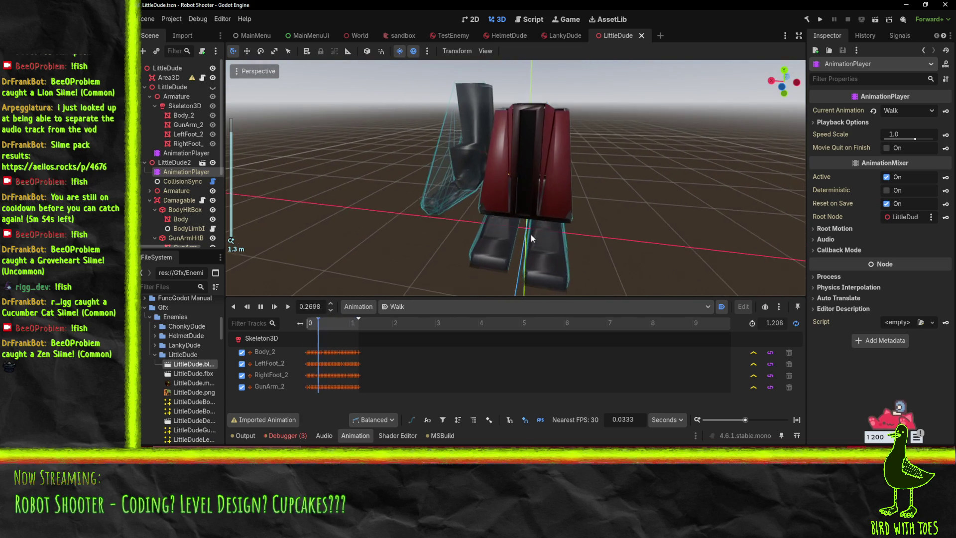
mouse_move(527, 236)
left_mouse_down()
mouse_move(408, 232)
mouse_move(498, 219)
left_mouse_up()
scroll(570, 213, "down", 3)
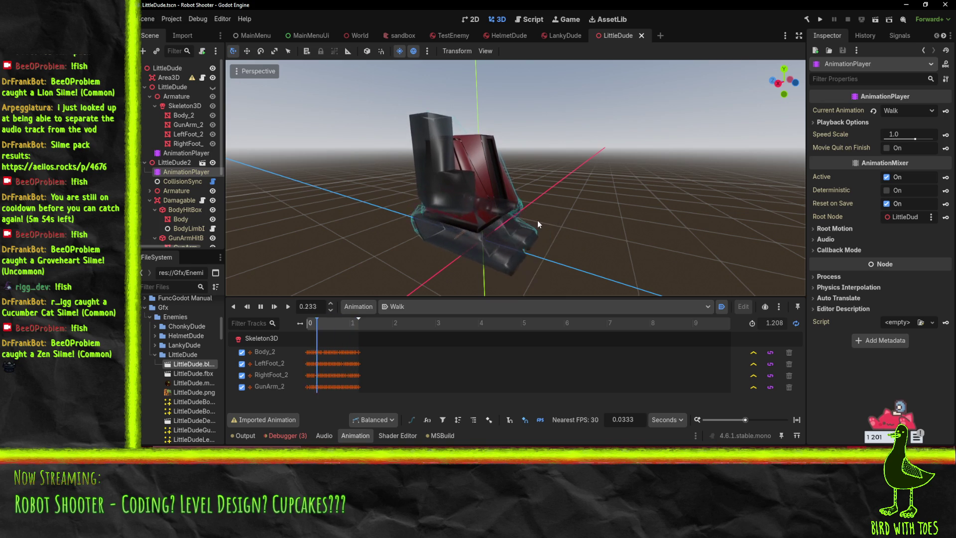
Inspect the walking robot from above and the side, then open the TestEnemy scene
left_click_drag(581, 215, 525, 249)
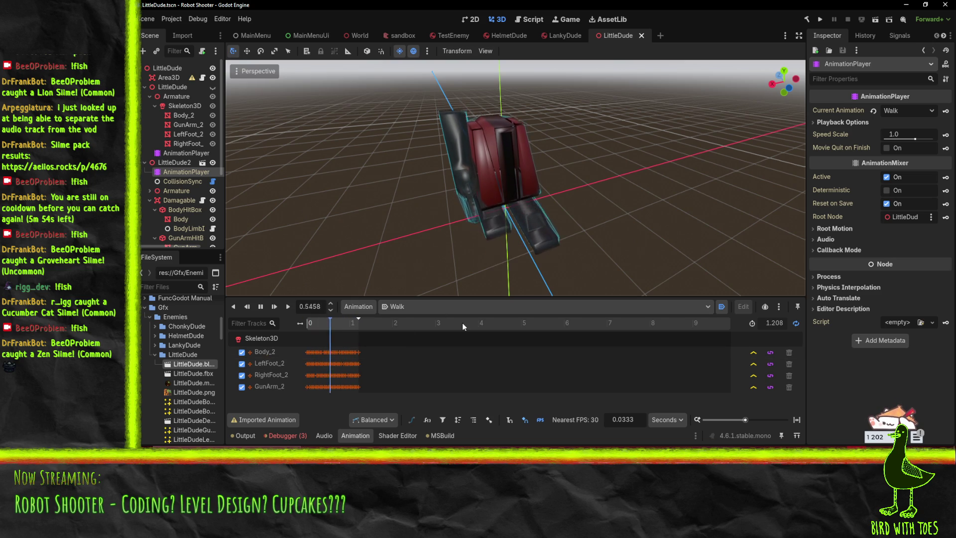
left_click_drag(641, 208, 600, 231)
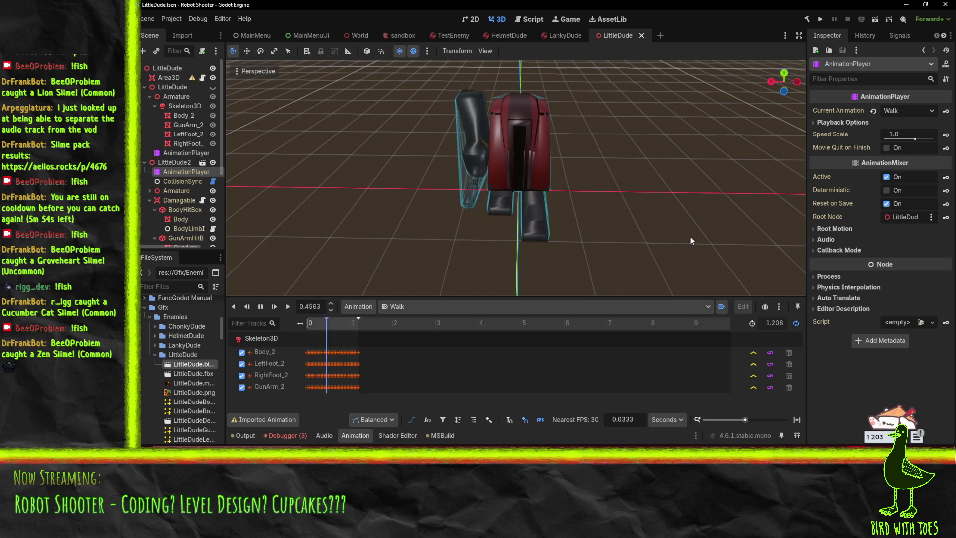
mouse_move(548, 224)
left_mouse_down()
mouse_move(587, 234)
mouse_move(566, 228)
mouse_move(710, 201)
left_mouse_up()
mouse_move(622, 276)
left_mouse_down()
mouse_move(626, 248)
mouse_move(596, 228)
mouse_move(557, 226)
left_mouse_up()
scroll(183, 211, "down", 5)
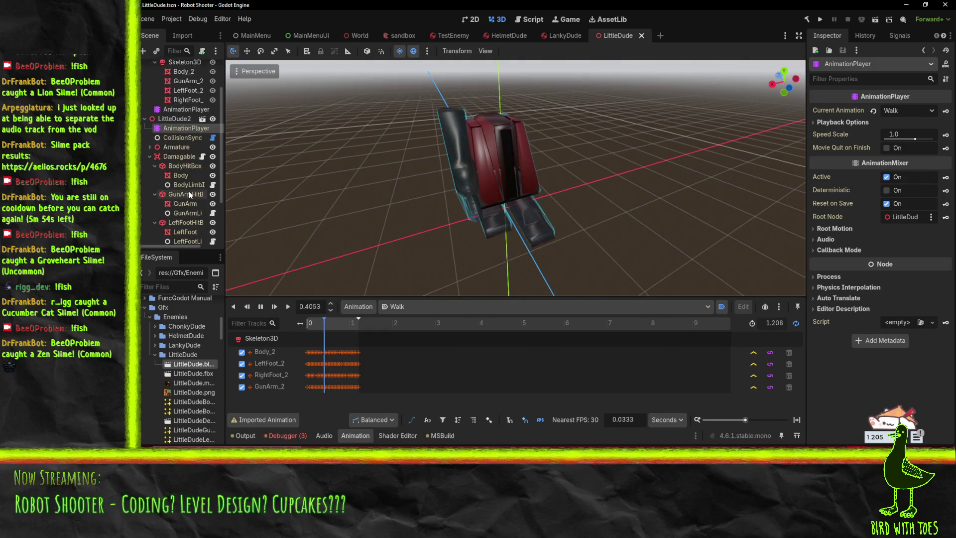
scroll(182, 238, "up", 5)
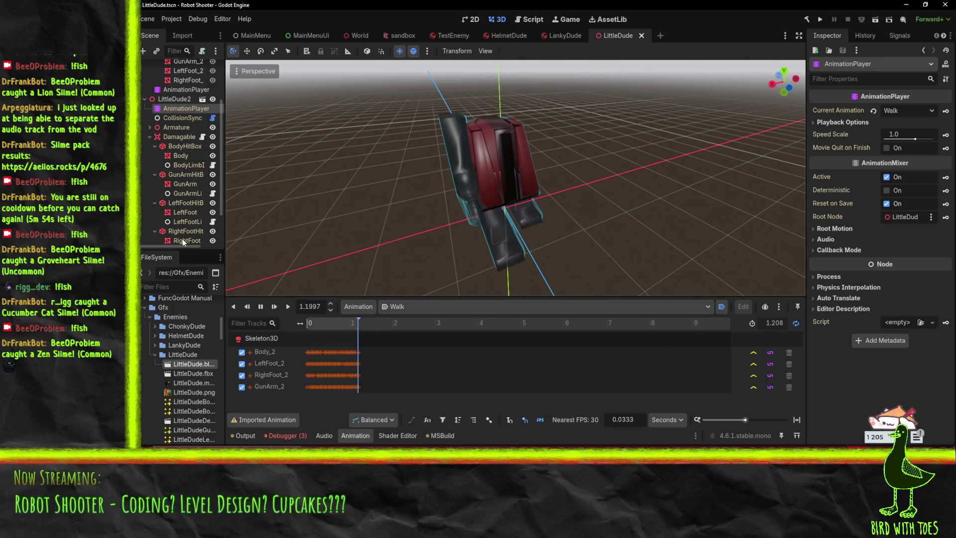
scroll(178, 160, "down", 5)
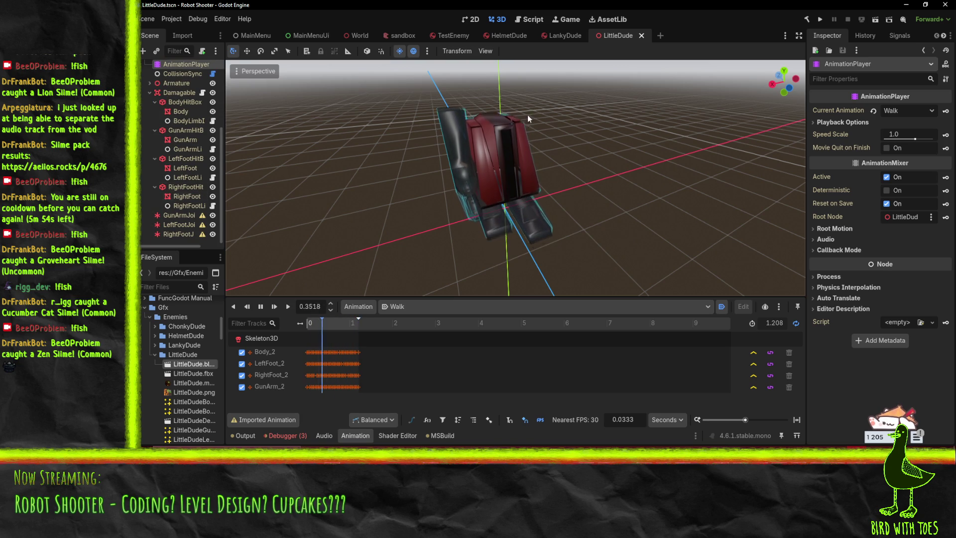
left_click(447, 36)
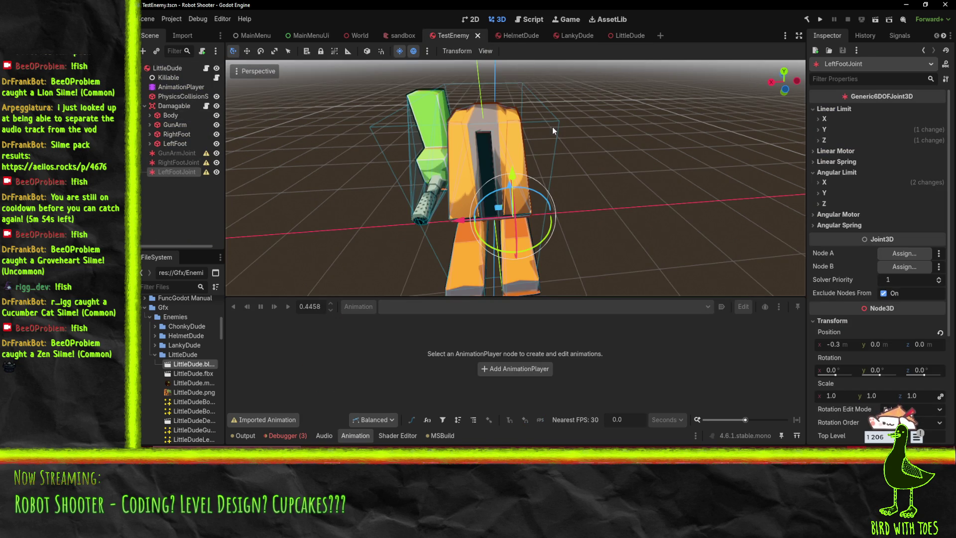
Inspect the children of TestEnemy's GunArm, RightFoot, Body and Damagable nodes, then return to the LittleDude scene
left_click(150, 134)
left_click(149, 124)
left_click(149, 115)
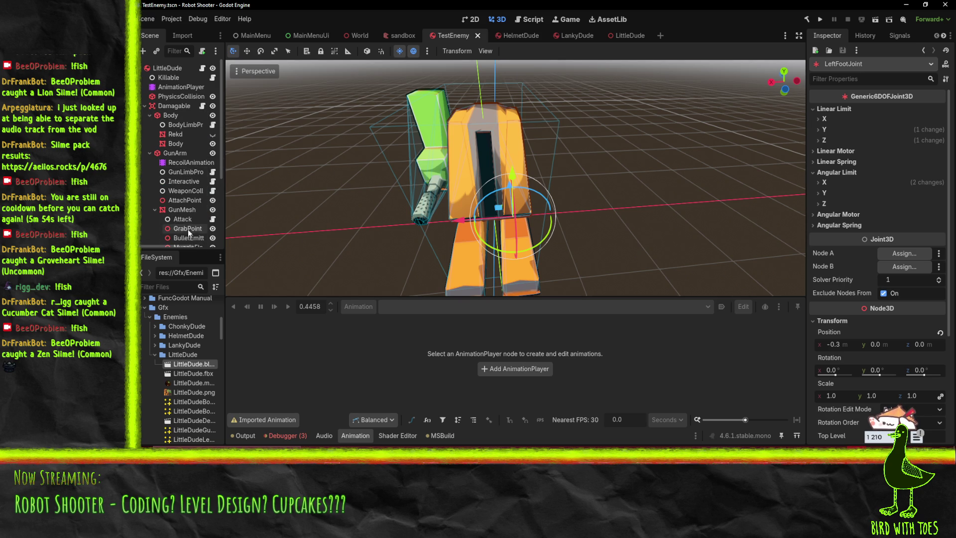
scroll(183, 189, "down", 3)
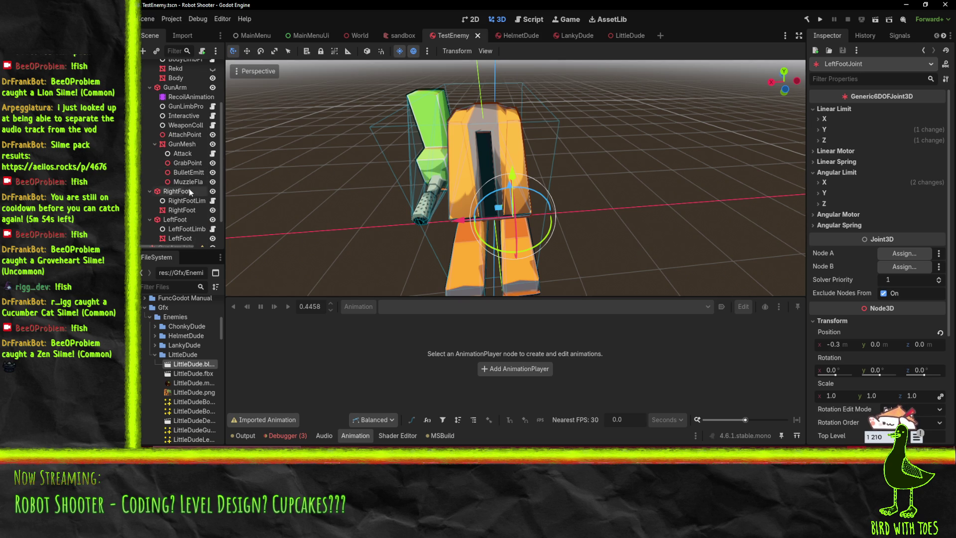
left_click(150, 87)
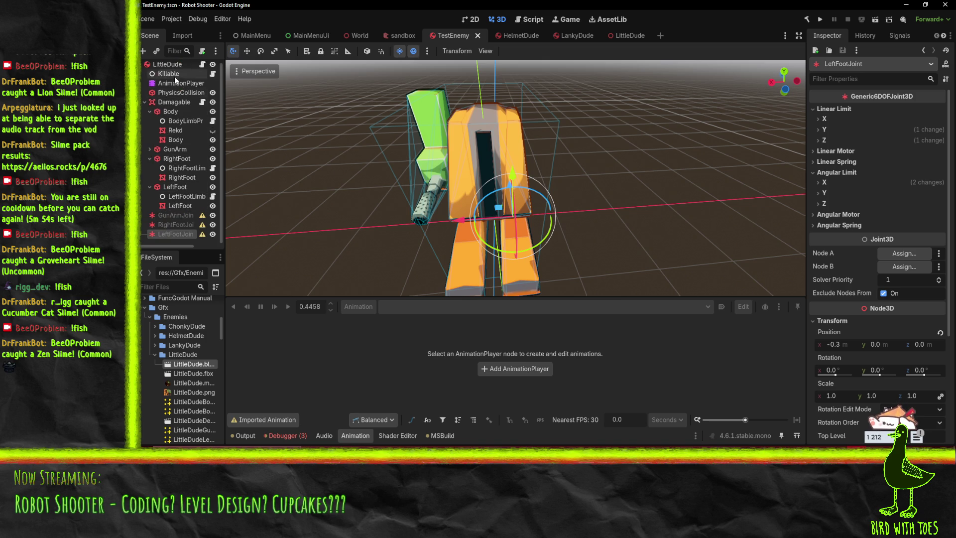
left_click(144, 102)
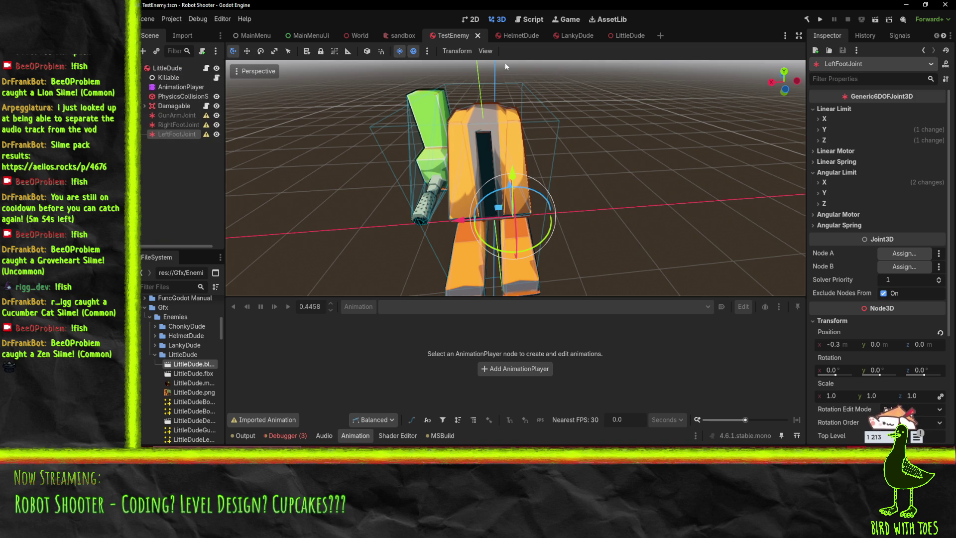
left_click(618, 36)
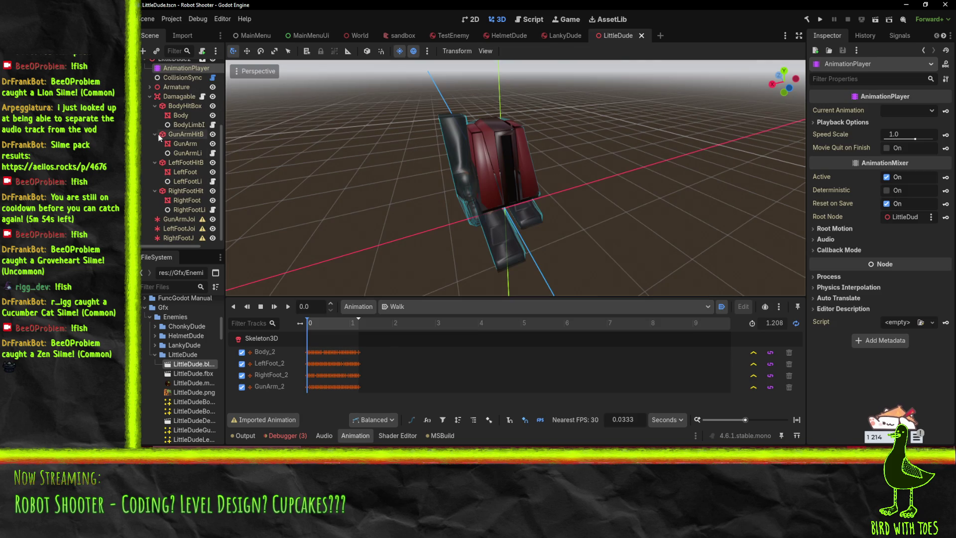